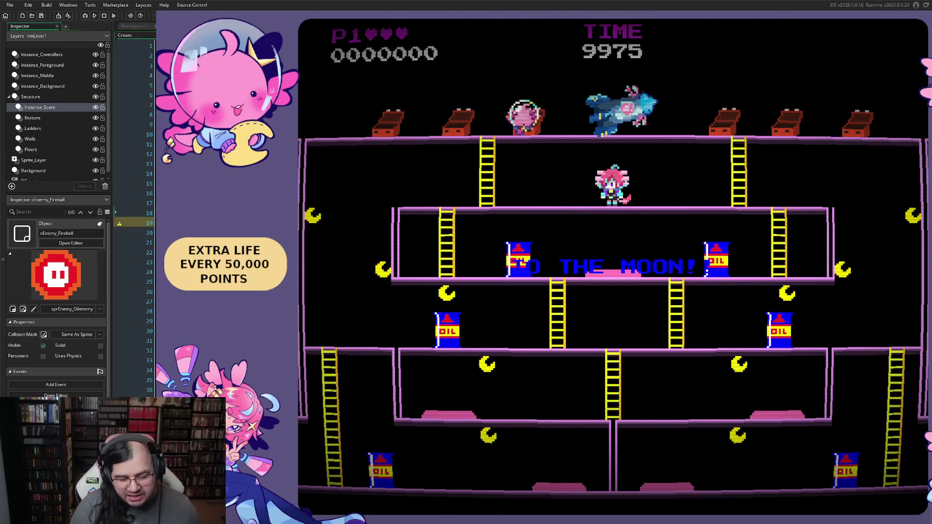
Run left and right across the upper floors, toggling the F1 hitbox overlay on and off.
key(Left)
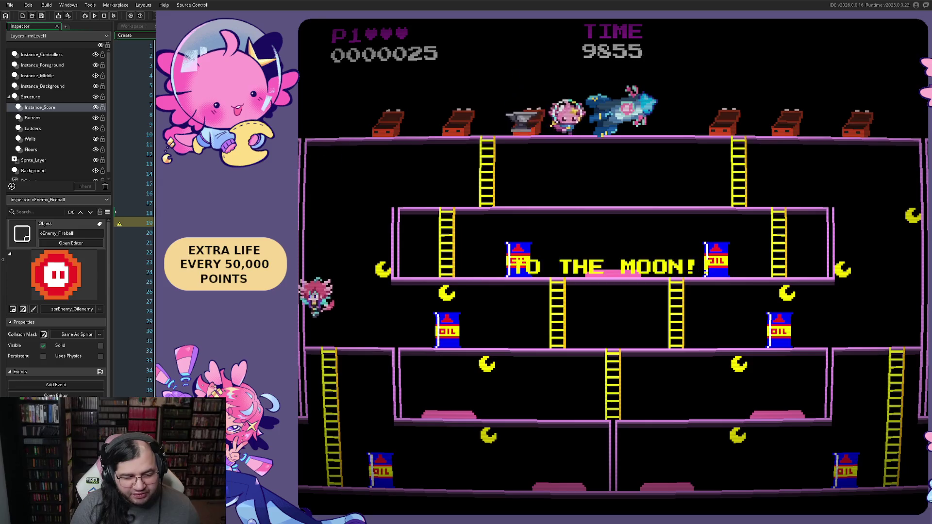
key(Right)
key(Right)
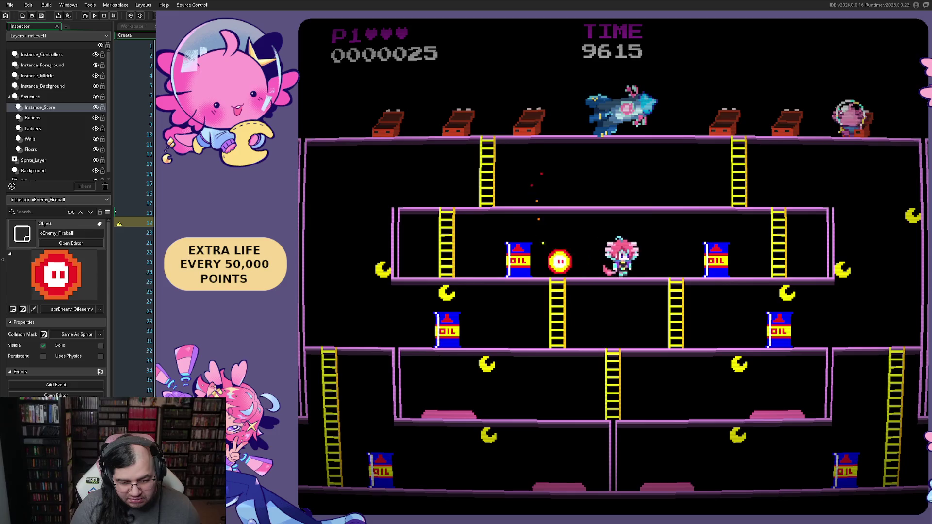
key(Left)
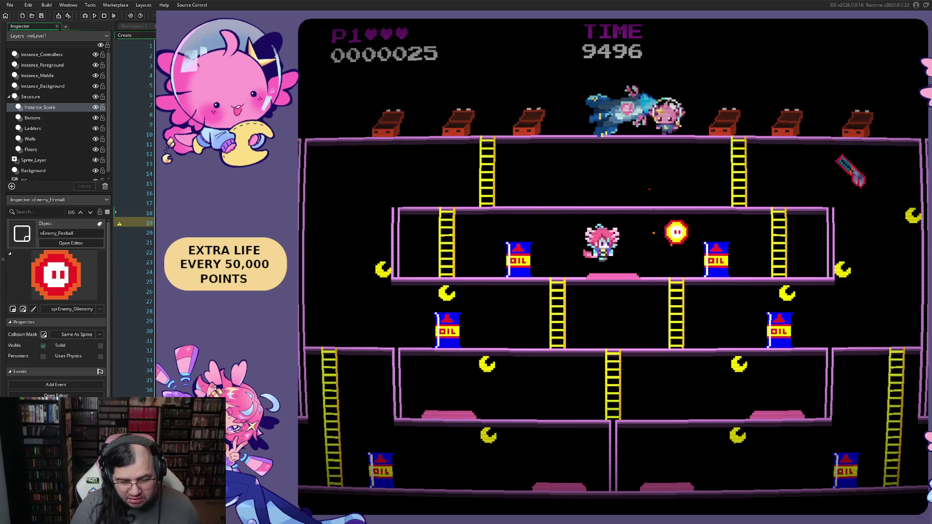
key(F1)
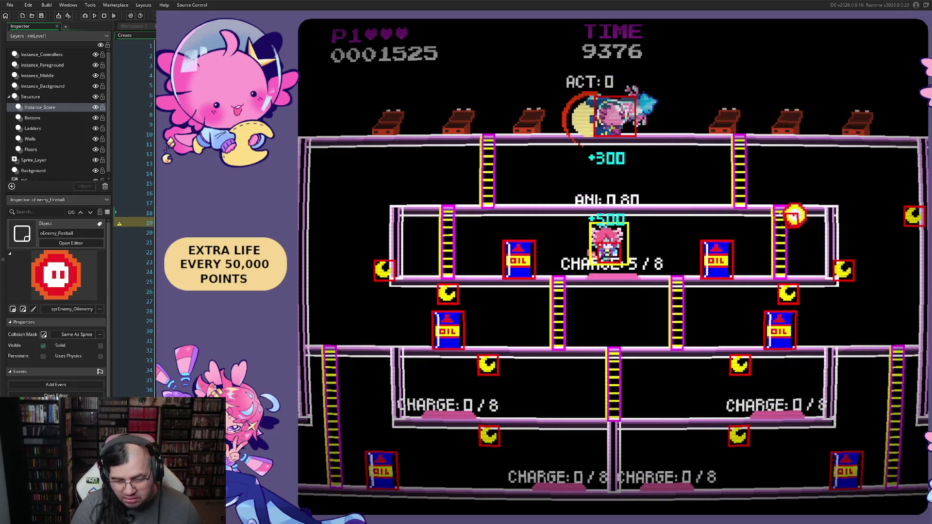
key(F1)
Climb down the ladders to the bottom floor and jump over fireballs for points.
key(Left)
key(Down)
key(Right)
key(Right)
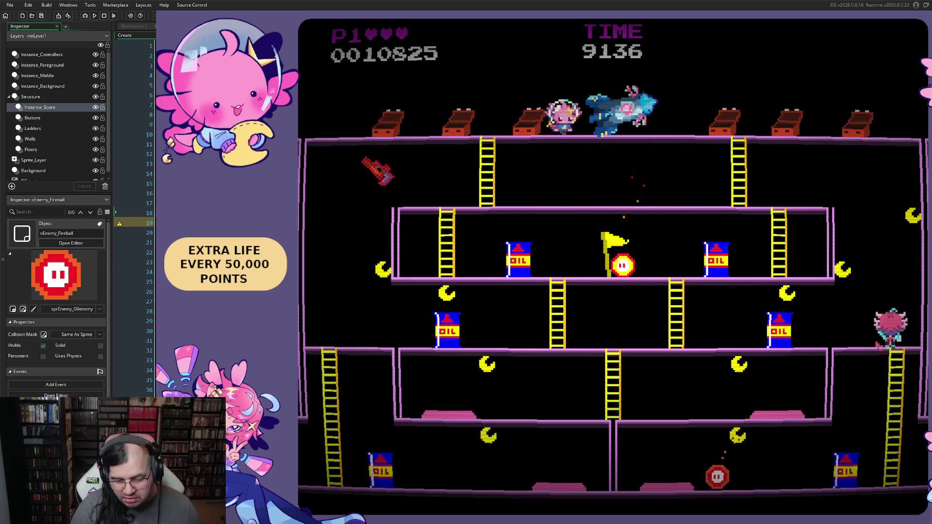
key(Down)
key(Left)
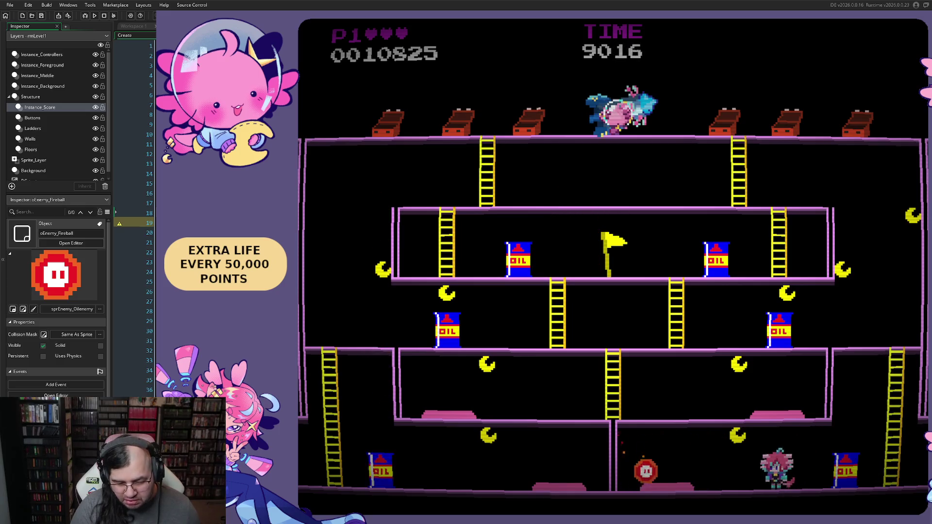
key(Left)
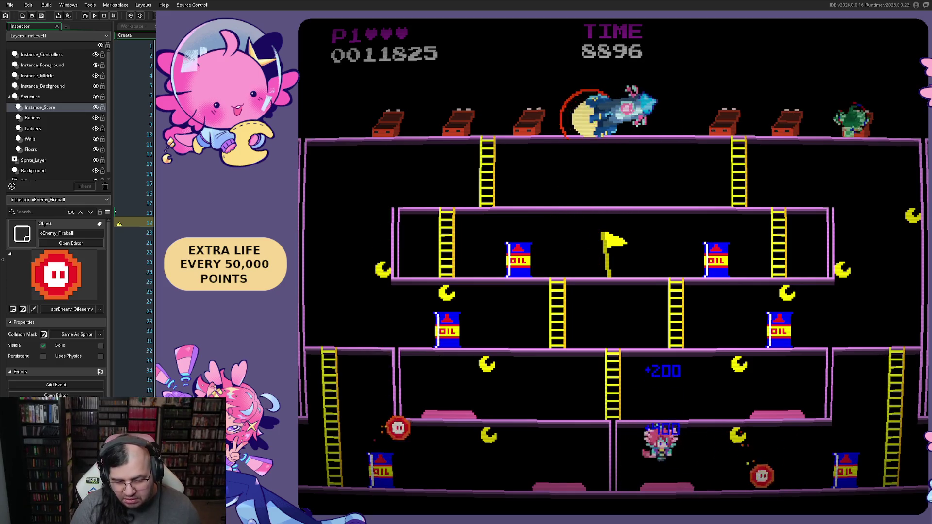
key(space)
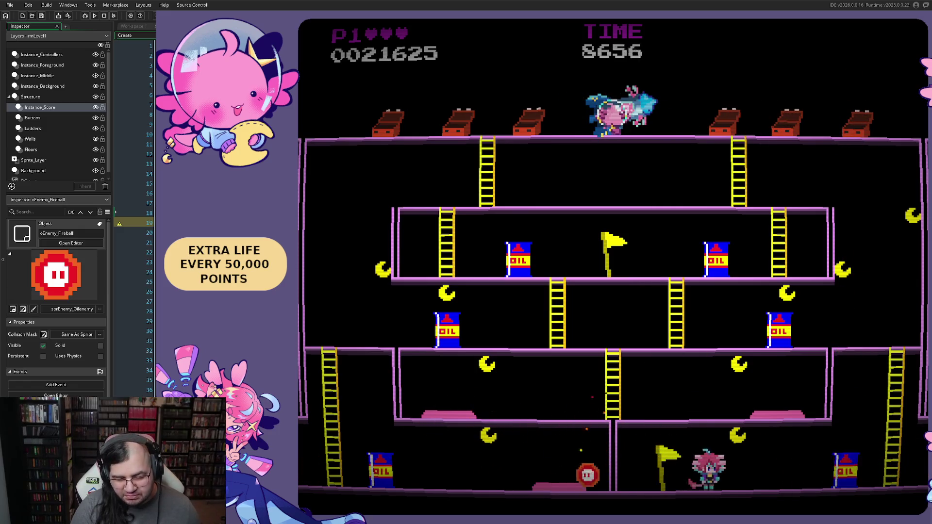
key(Right)
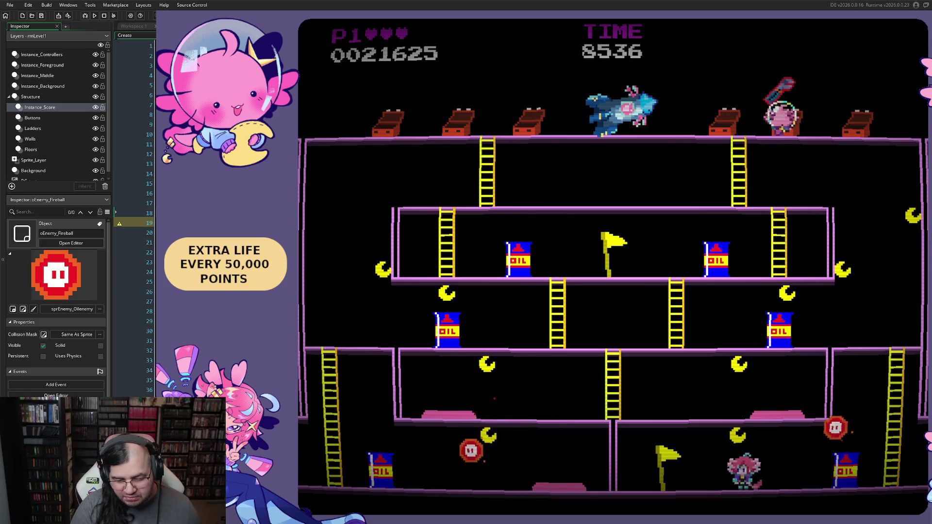
key(Left)
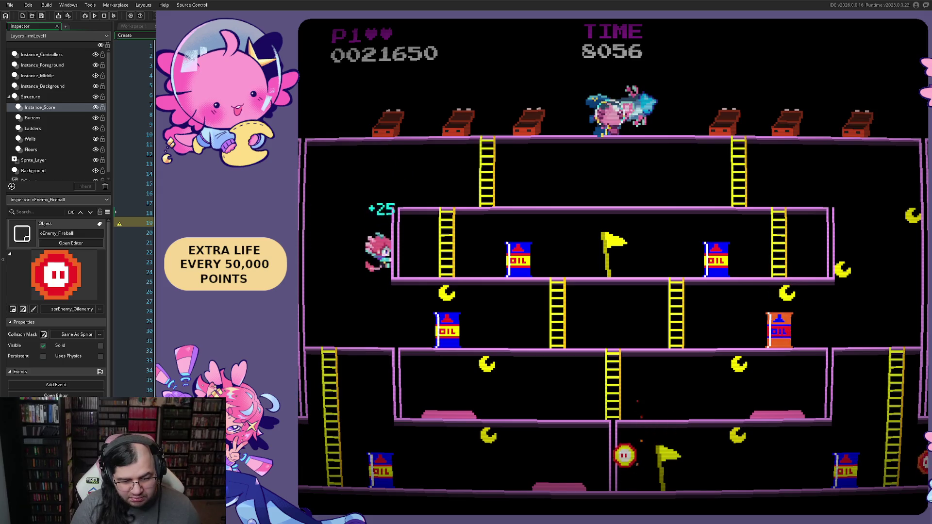
Roam the bottom floor, then climb the right and middle ladders to the upper floors.
key(Down)
key(Left)
key(Right)
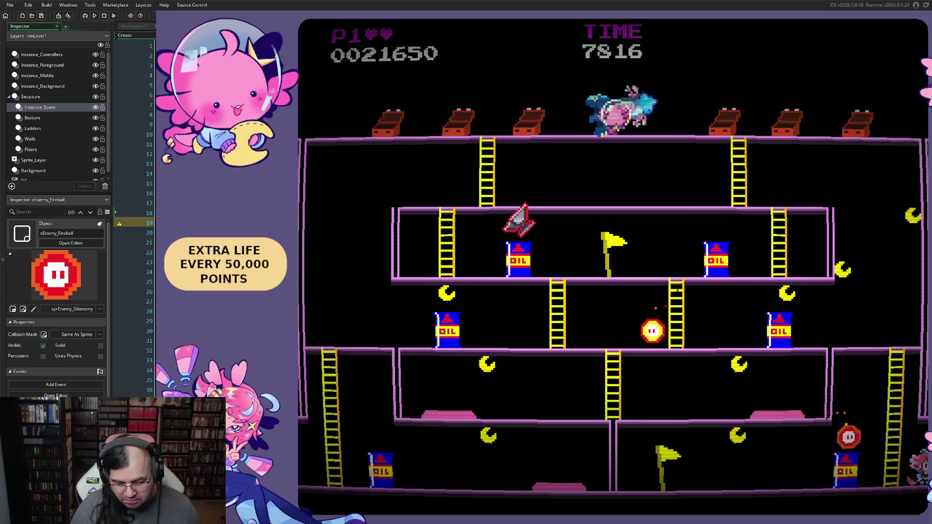
key(Left)
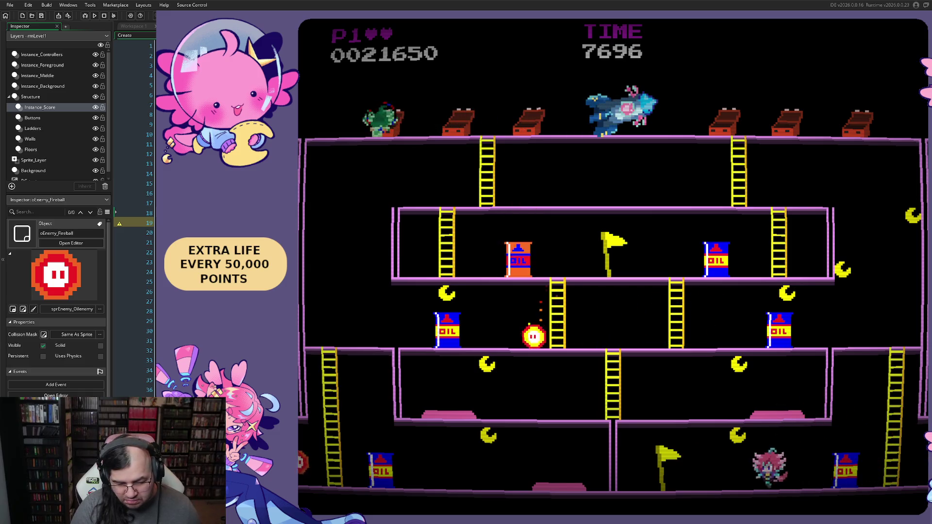
key(Right)
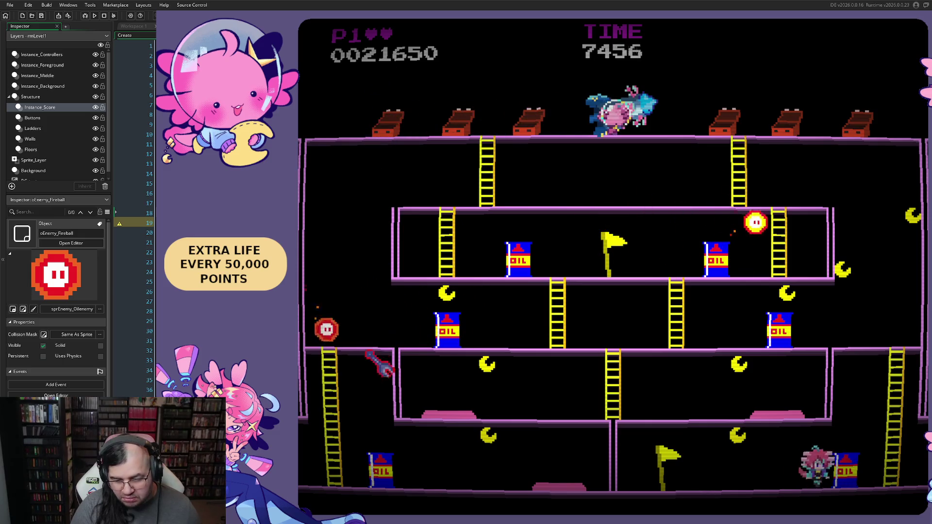
key(Right)
key(Up)
key(Left)
key(Right)
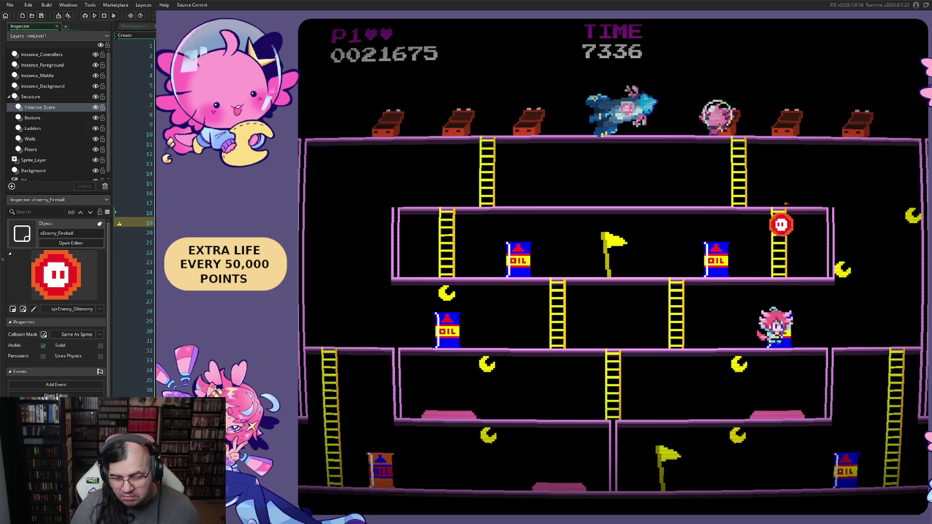
key(Left)
key(Up)
key(Left)
key(Right)
key(Right)
key(Left)
Head back down the middle and left ladders and bounce on the pink button for points.
key(Left)
key(Right)
key(Left)
key(Left)
key(Down)
key(Left)
key(Down)
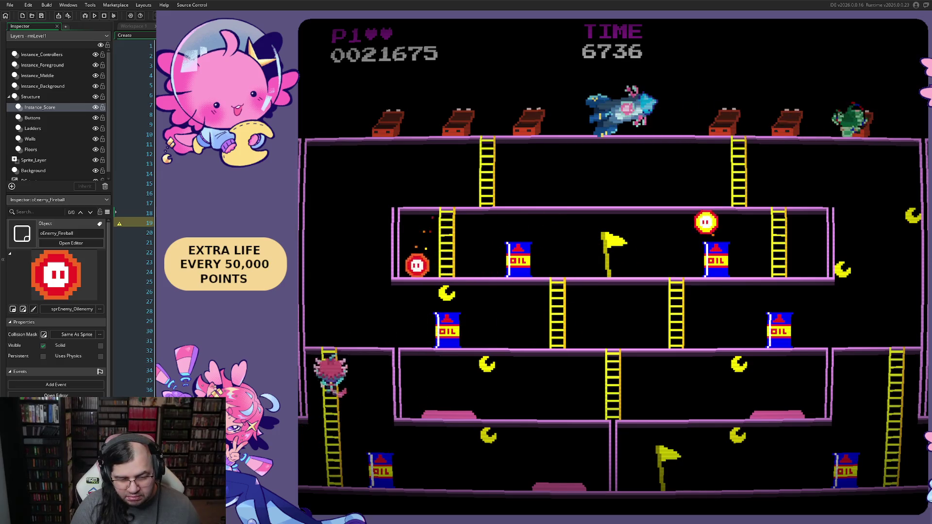
key(Right)
key(space)
key(space)
key(space)
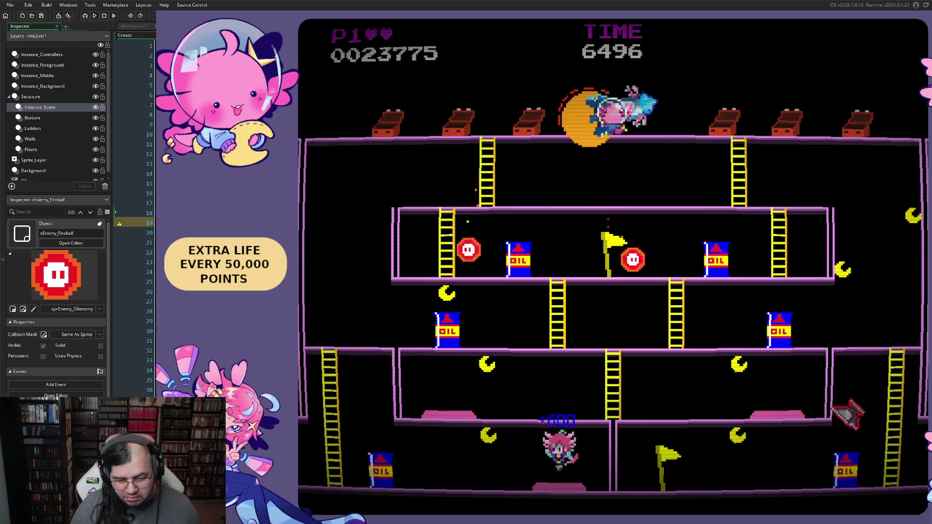
Turn the hitbox debug overlay back on, walk left, then close the running game.
key(F1)
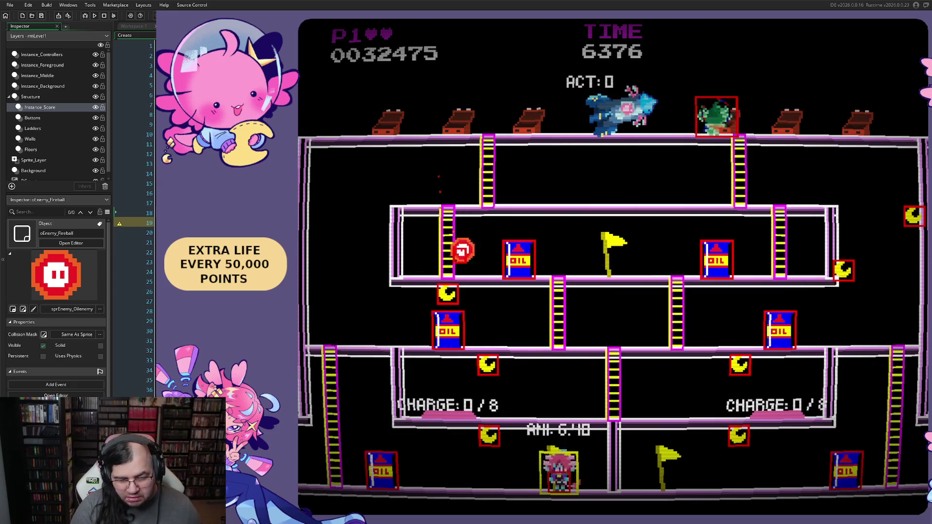
key(Left)
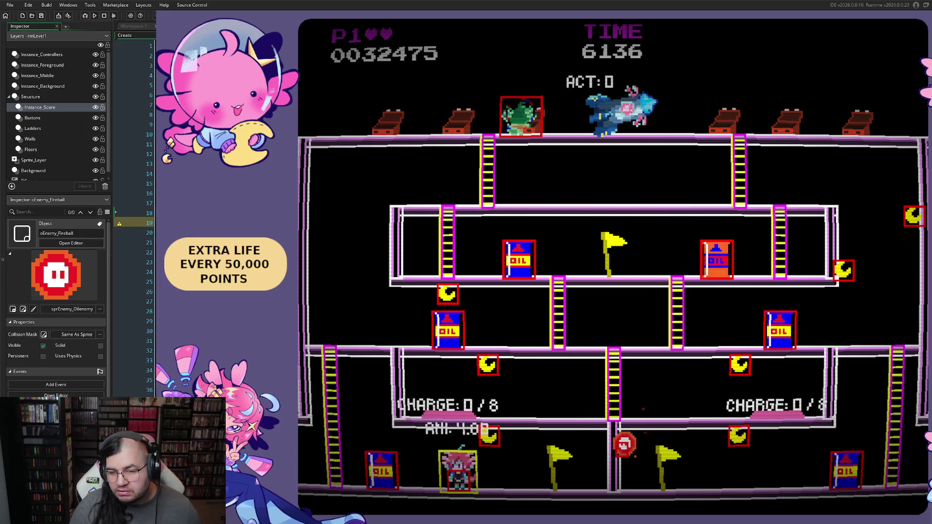
key(Escape)
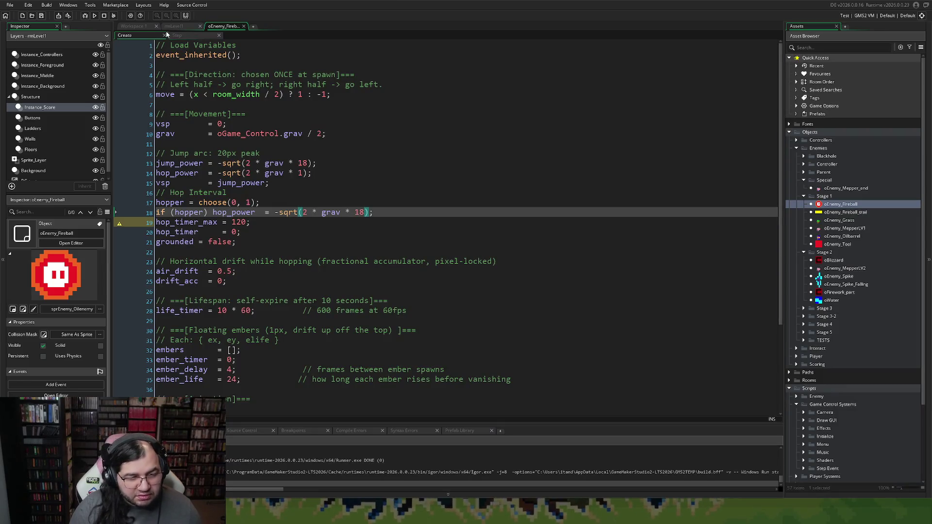
Inspect oEnemy_Fireball's sprite in the sprite editor from Workspace 1, then close it.
click(175, 26)
click(132, 27)
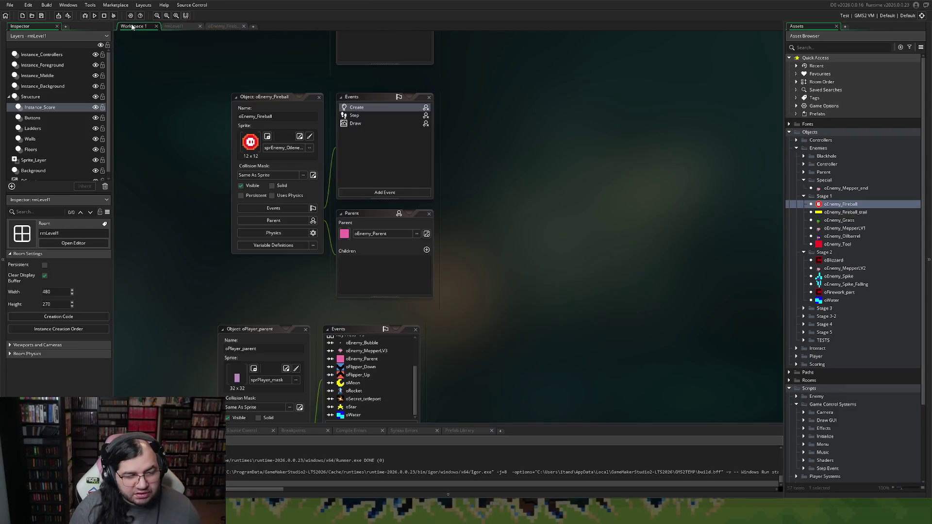
click(300, 137)
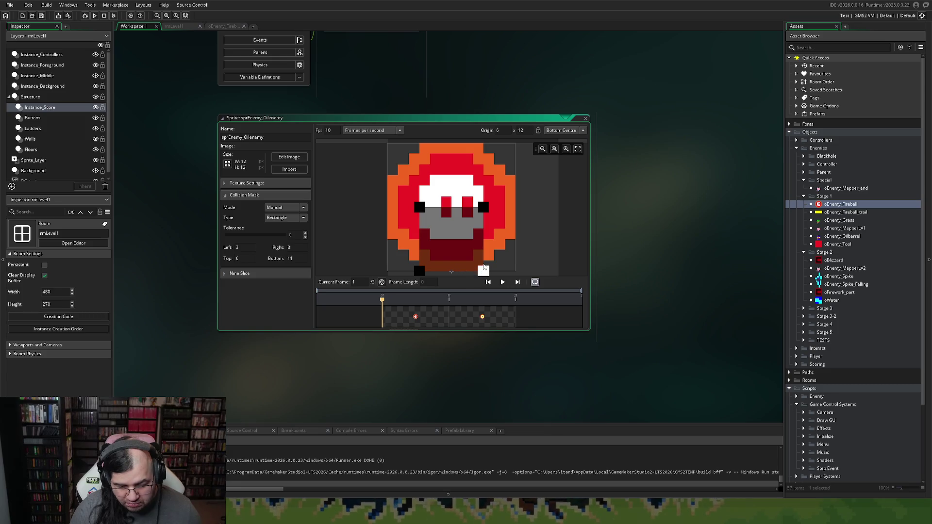
click(585, 120)
Launch a fresh test build and start the game from the title screen.
click(95, 16)
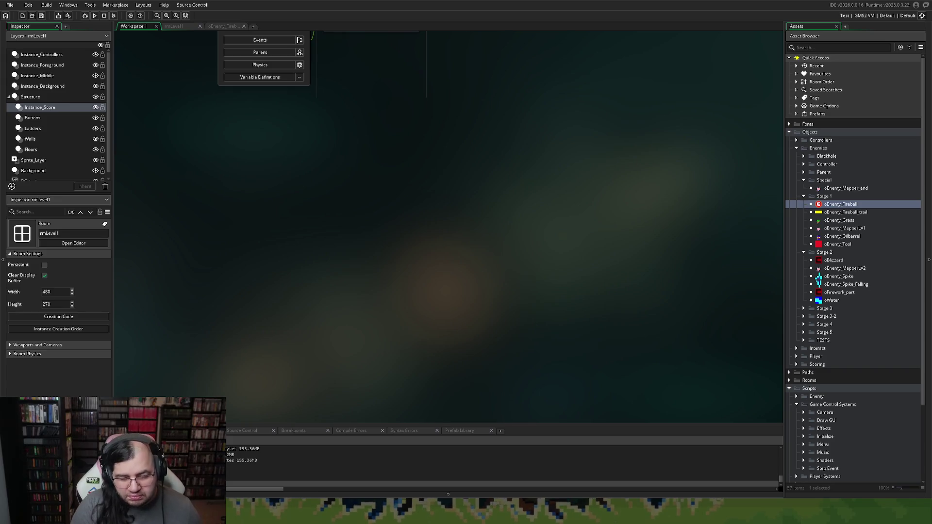
key(Return)
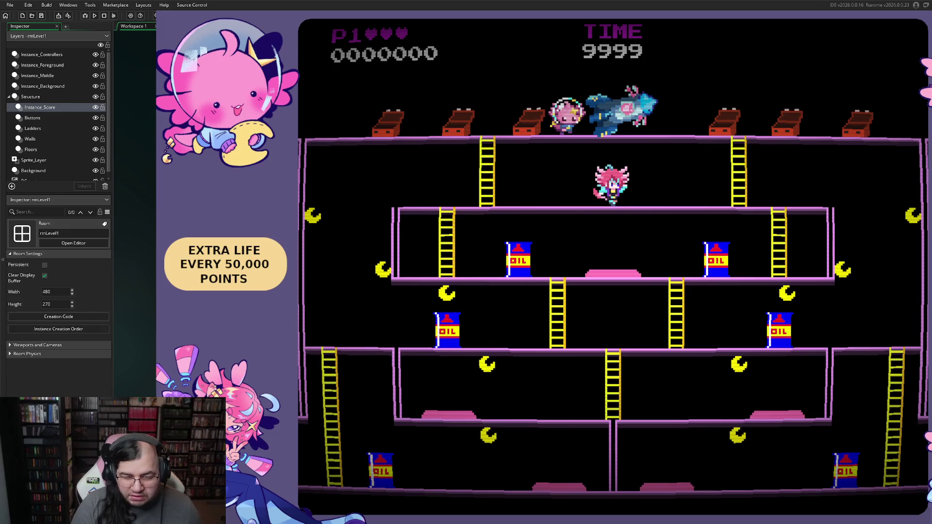
Collect two moons, drop to the lower platform, dodge a fireball and toggle the F1 hitbox overlay.
key(Left)
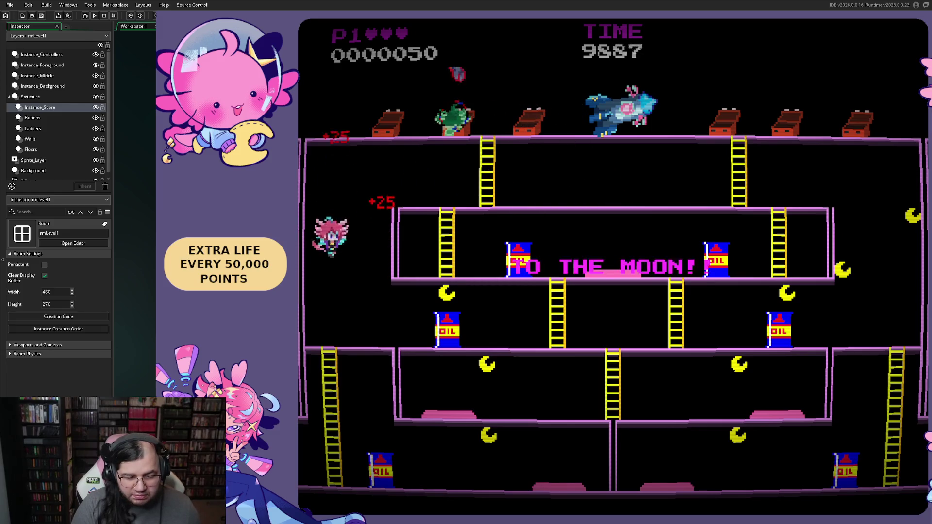
key(Right)
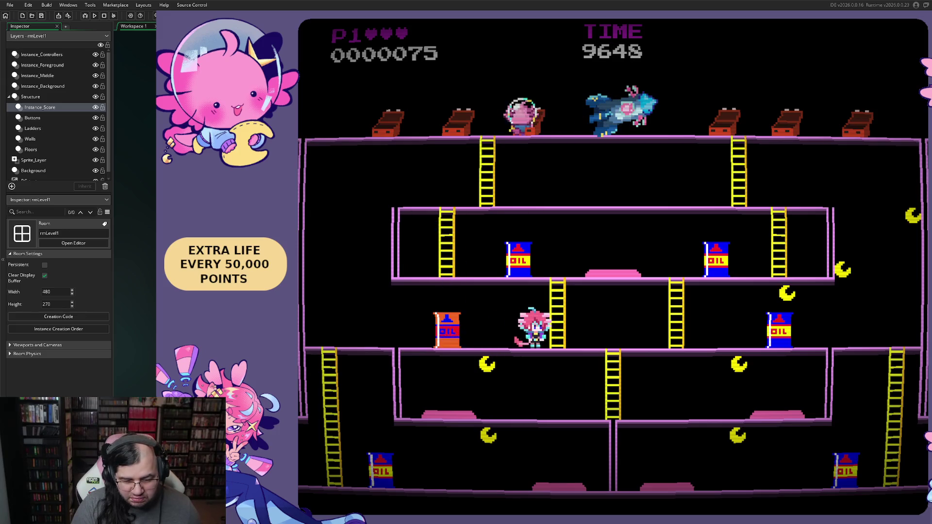
key(Right)
key(Right)
key(Left)
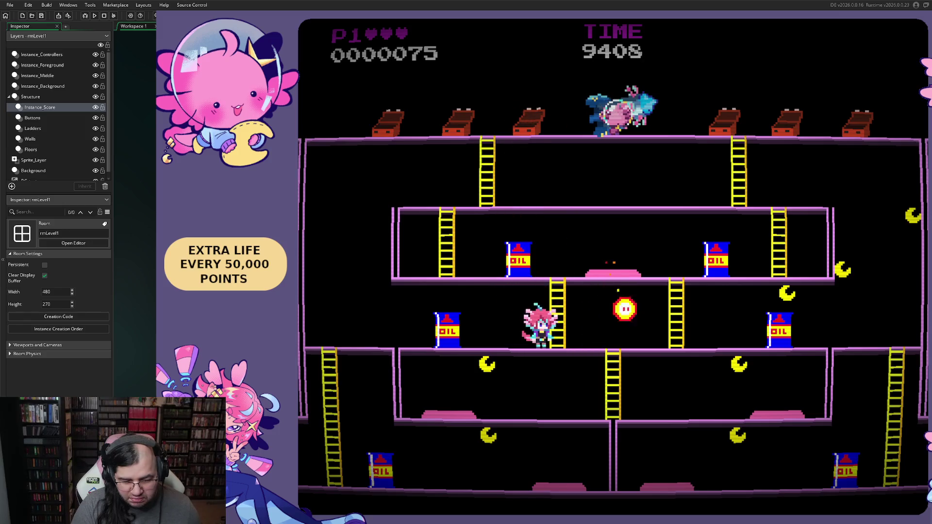
key(Right)
key(F1)
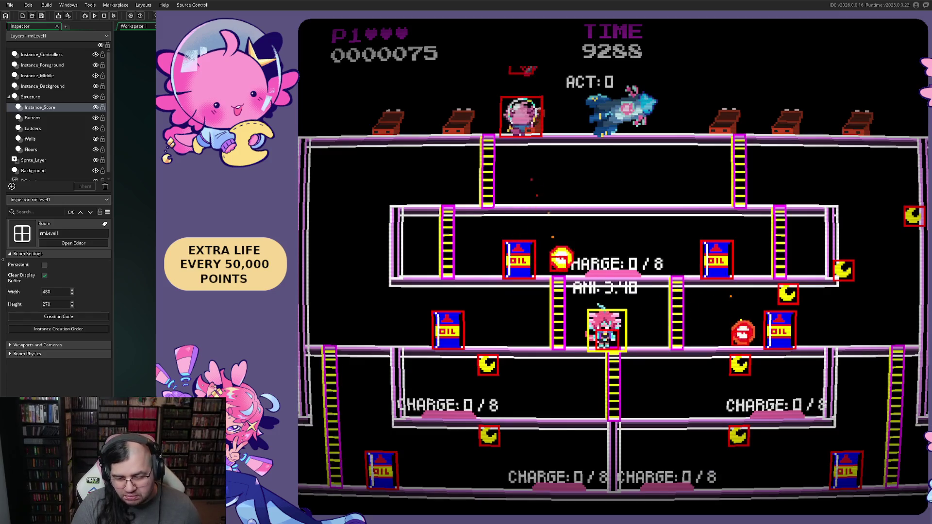
key(F1)
Climb the right ladder to the upper floor, walk right, then climb back down.
key(Right)
key(Up)
key(Right)
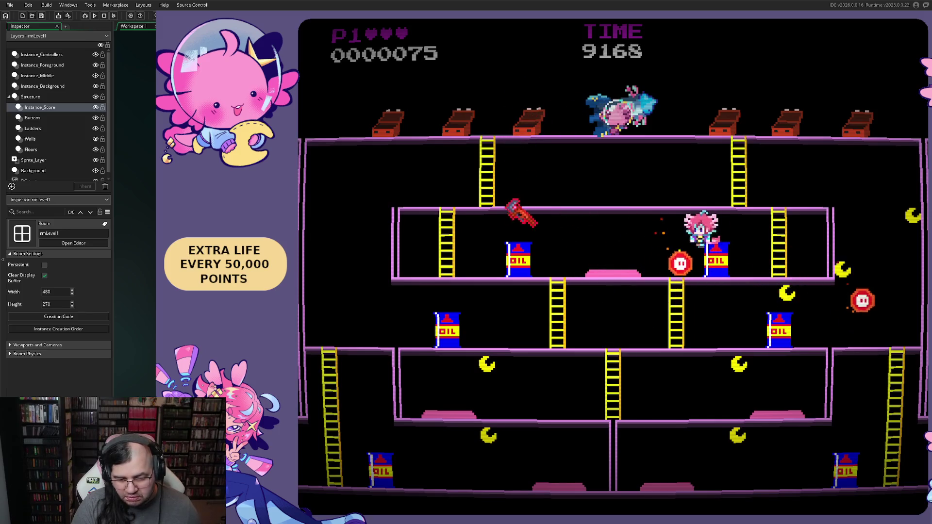
key(Right)
key(Down)
key(Right)
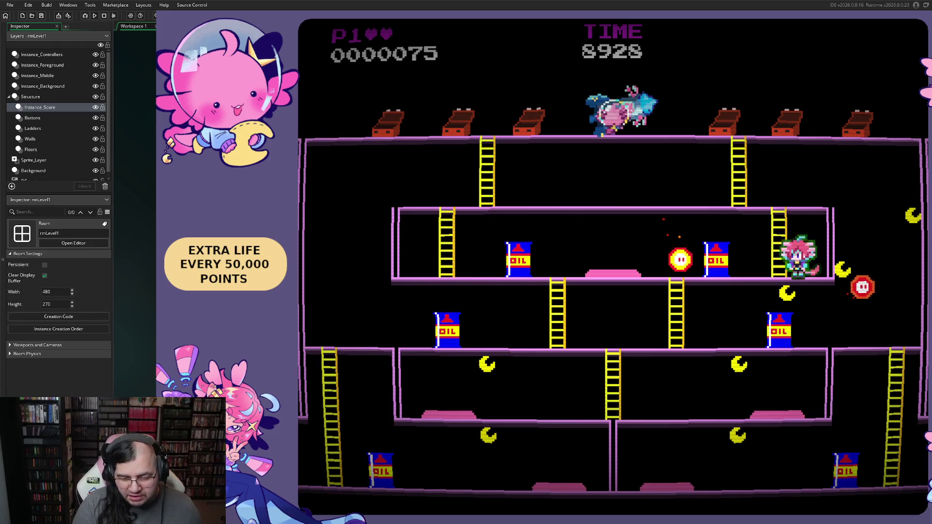
Walk left along the second floor, jumping over the rolling barrels.
key(Left)
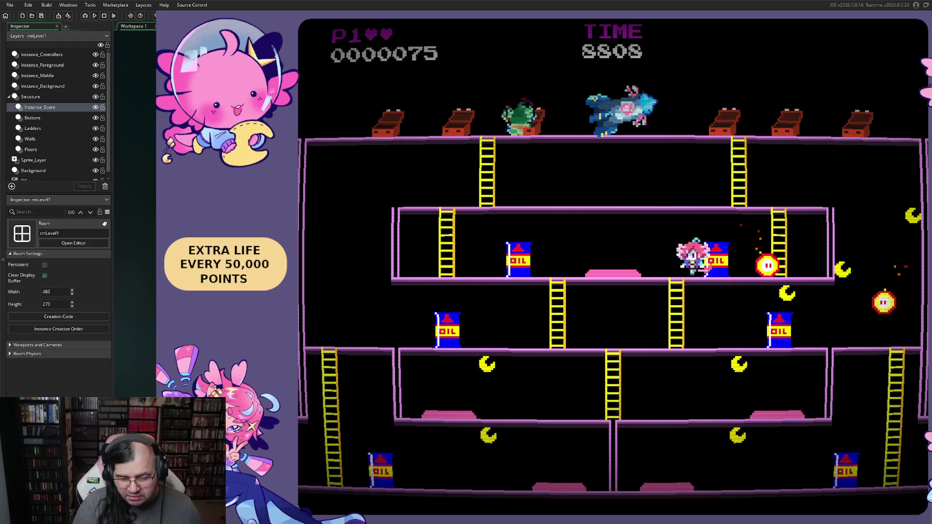
key(Right)
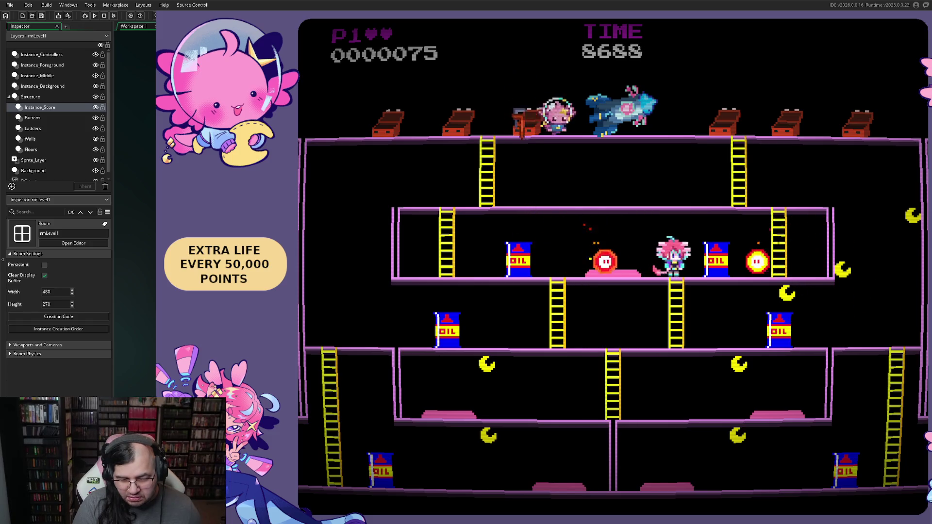
key(Left)
key(space)
key(space)
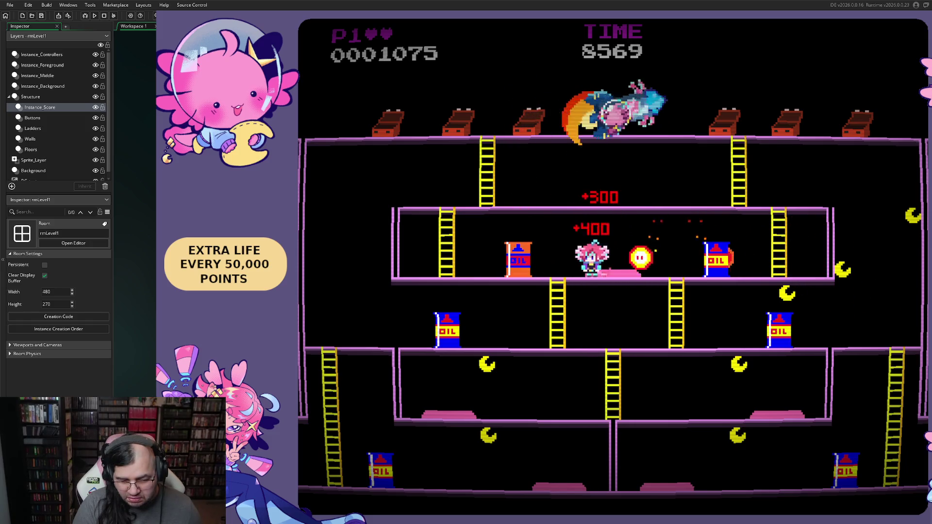
key(space)
key(space)
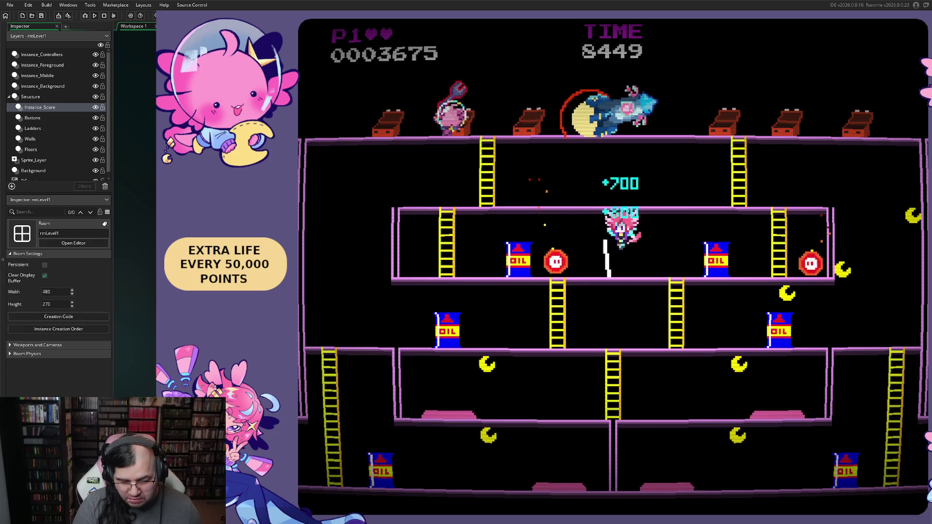
key(Left)
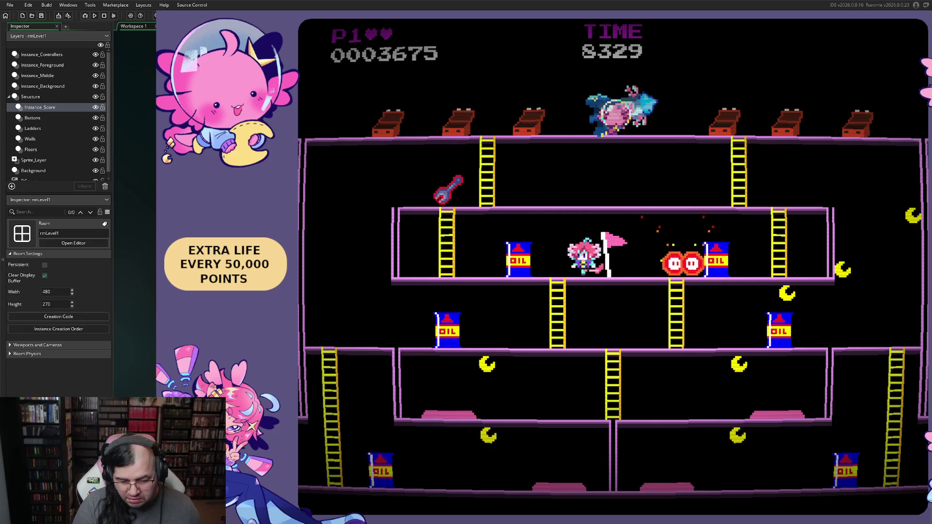
Descend to the third floor, jump the oil barrel and reach the bottom floor.
key(Right)
key(Down)
key(Left)
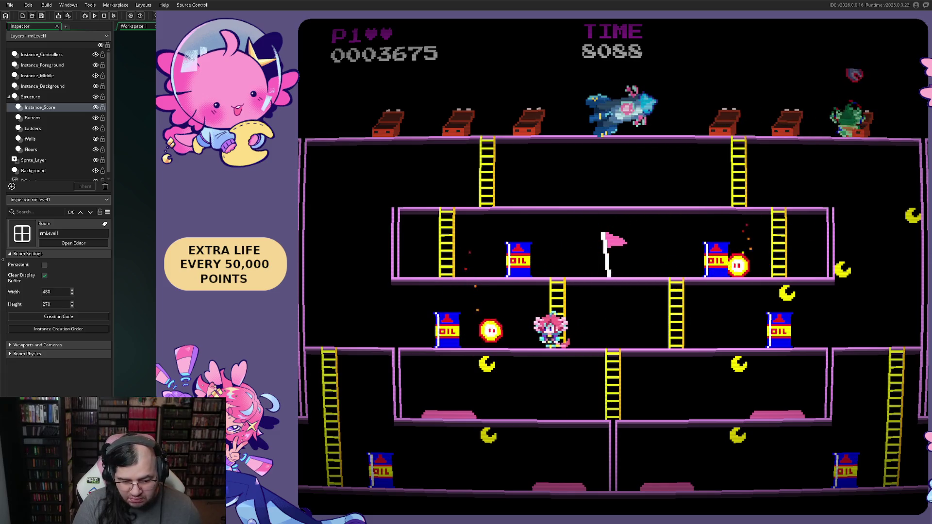
key(Right)
key(Left)
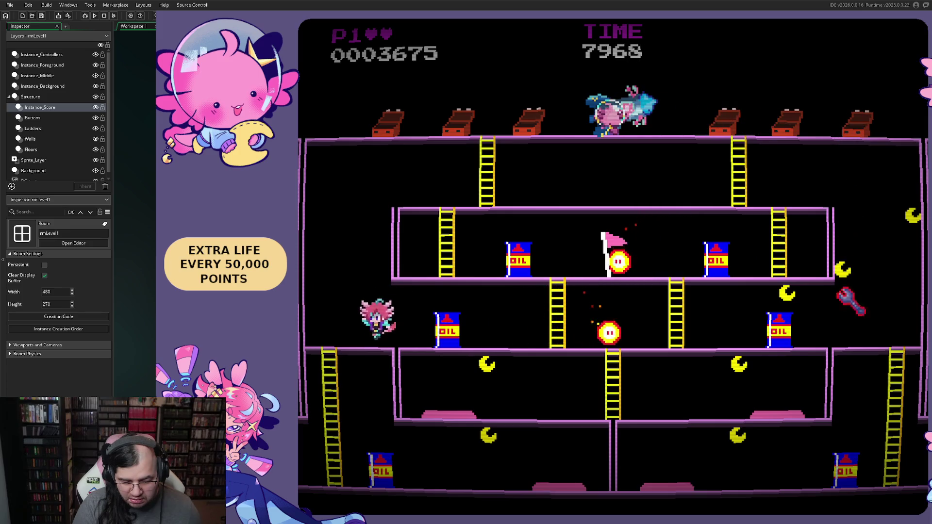
key(Right)
key(space)
key(Left)
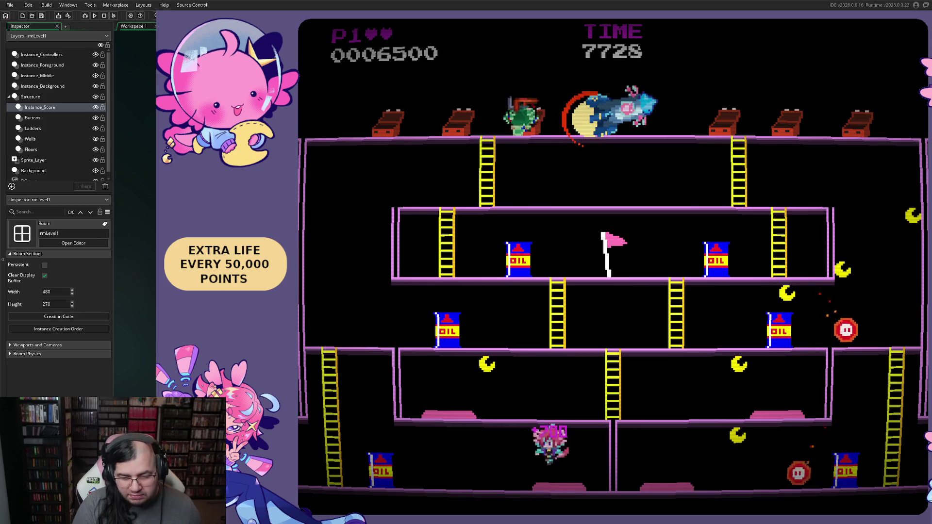
Climb the left ladder up from the bottom floor, then run right and back down.
key(Left)
key(Up)
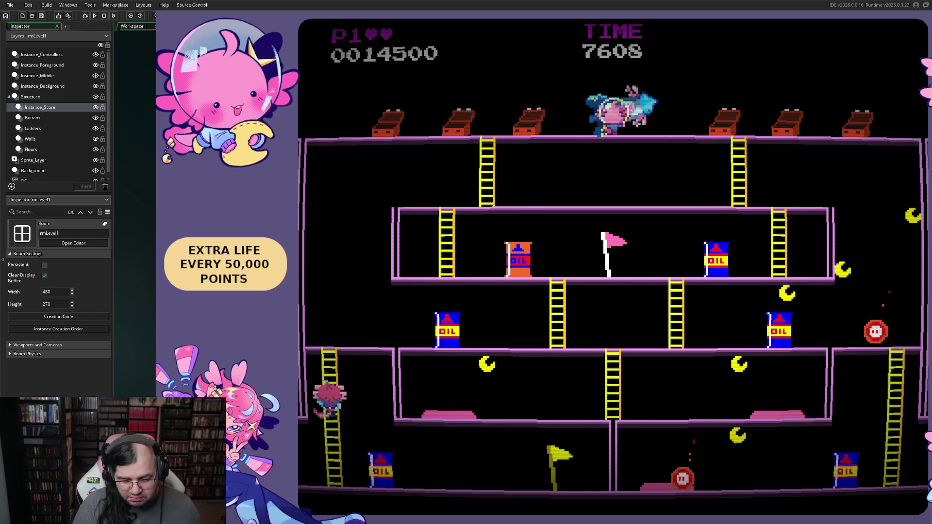
key(Right)
key(Down)
key(Right)
key(space)
Jump repeatedly on the lower floor to collect bonus points.
key(Right)
key(space)
key(space)
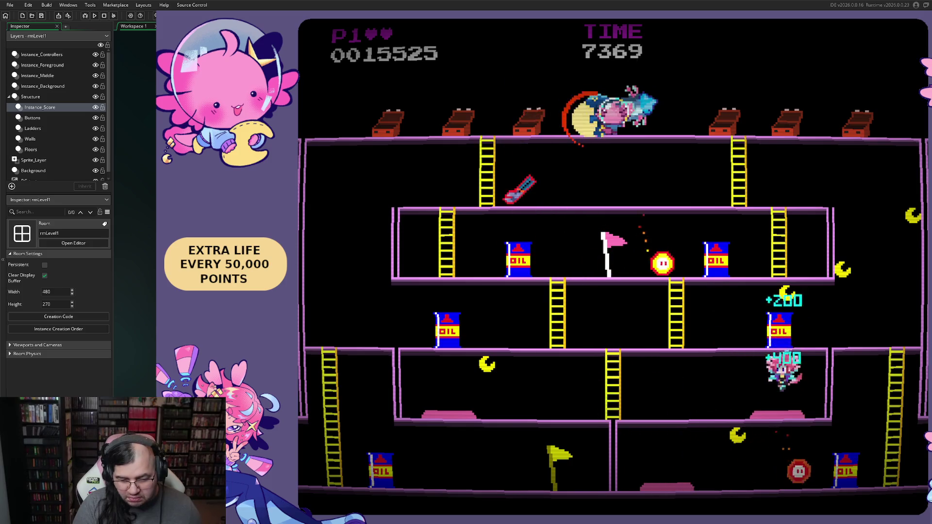
key(space)
key(Left)
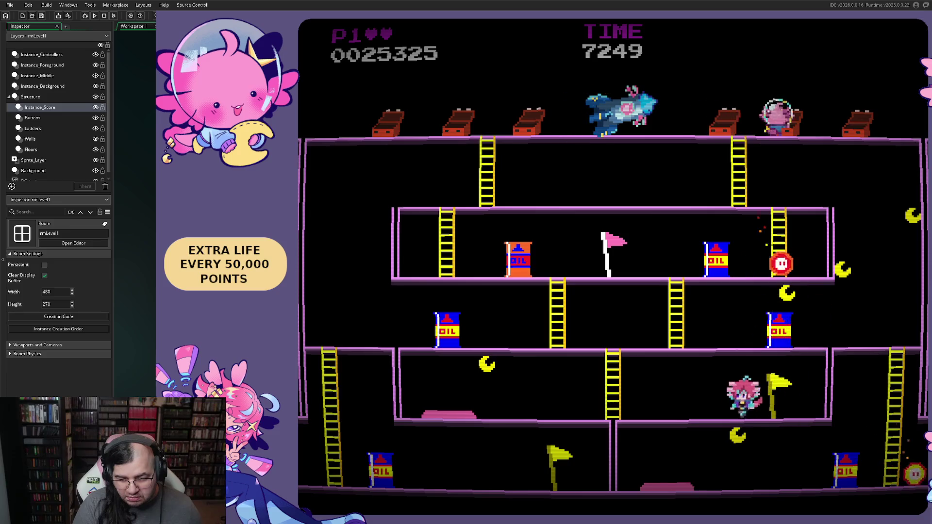
key(space)
key(space)
key(space)
key(space)
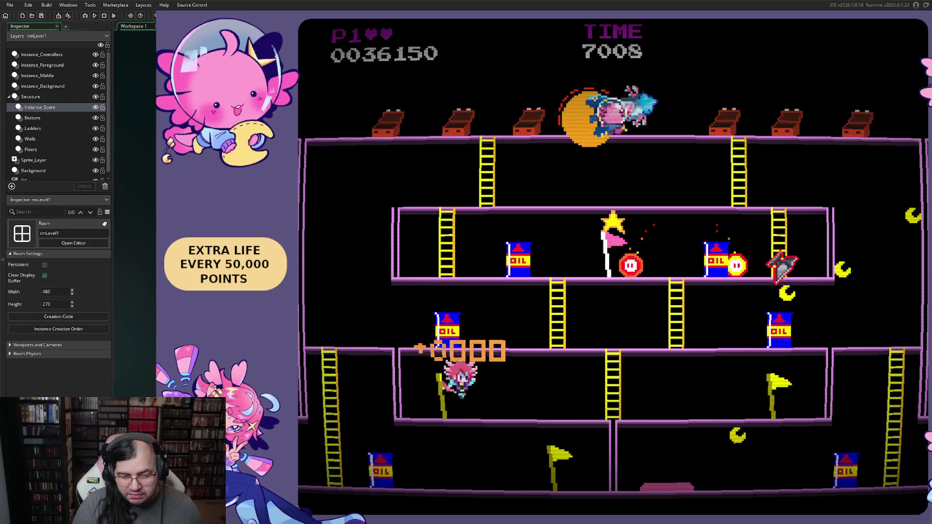
key(Right)
Climb to the middle platform to grab the star, then descend to the lower platform.
key(Right)
key(Up)
key(Left)
key(Up)
key(Right)
key(Left)
key(Down)
key(Left)
key(Right)
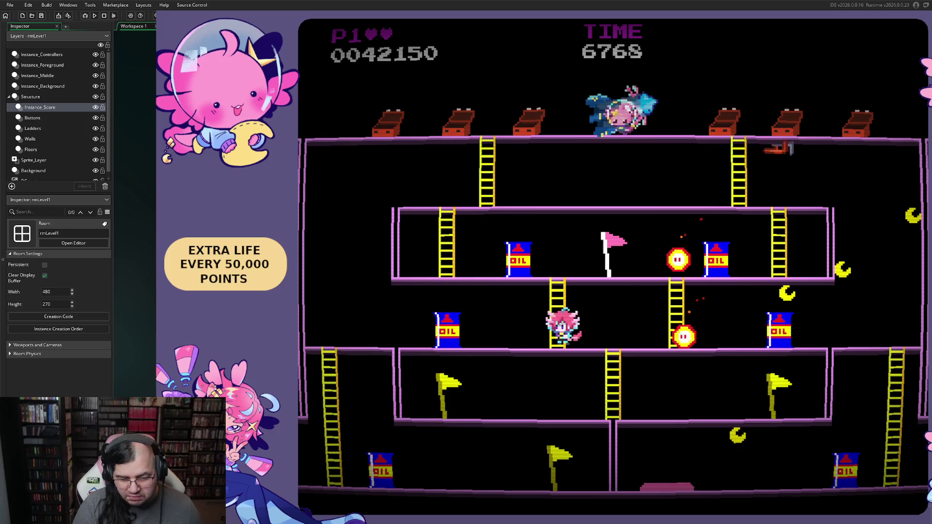
key(Left)
key(Right)
Run along the bottom floor jumping over fireballs and past the oil barrel.
key(space)
key(space)
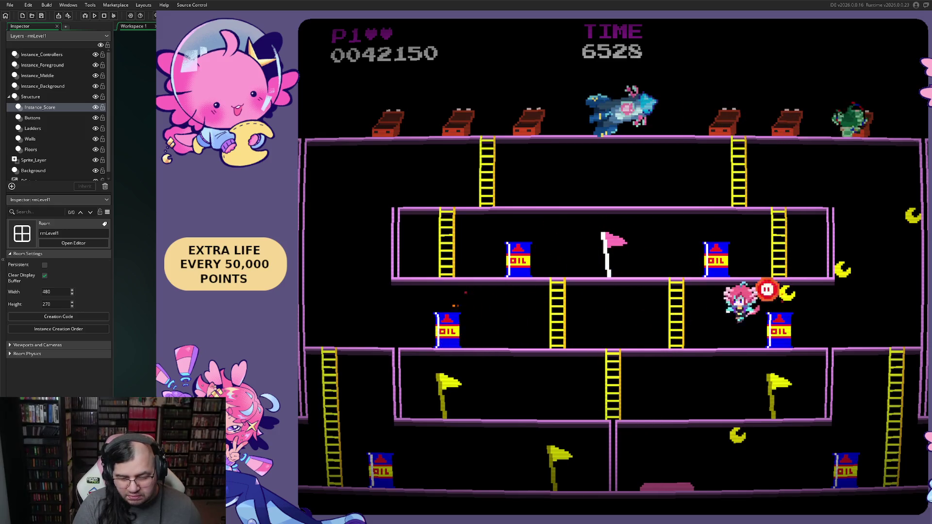
key(Left)
key(Right)
key(space)
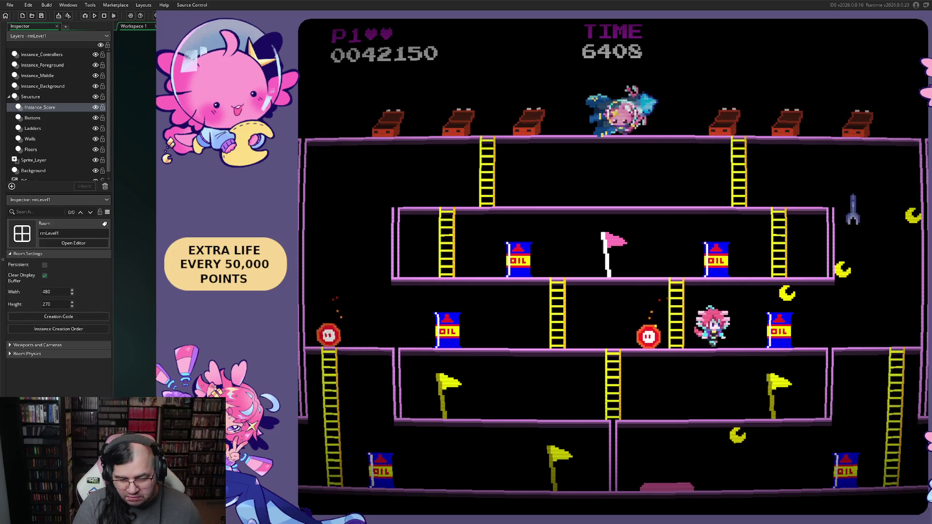
key(space)
key(Left)
key(Right)
key(Left)
key(space)
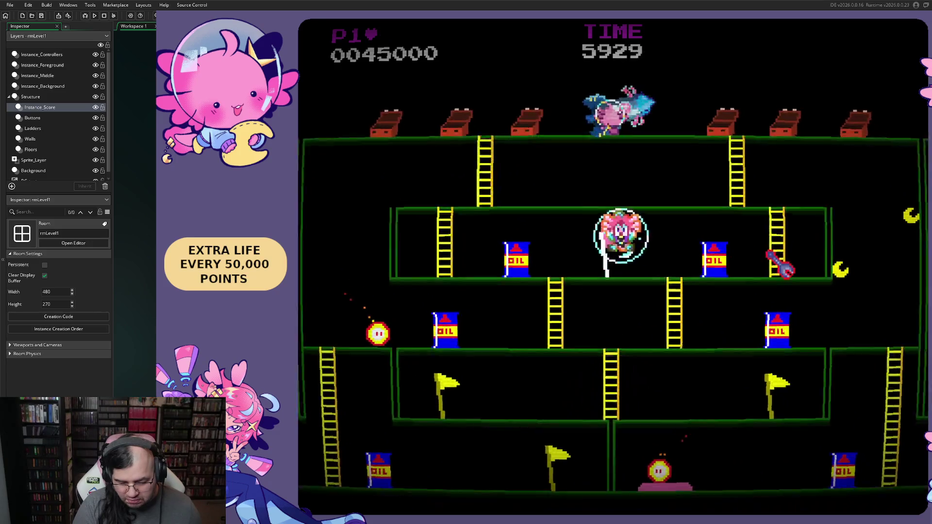
Jump off left, wrap around the screen edge and grab the pink flag.
key(Left)
key(space)
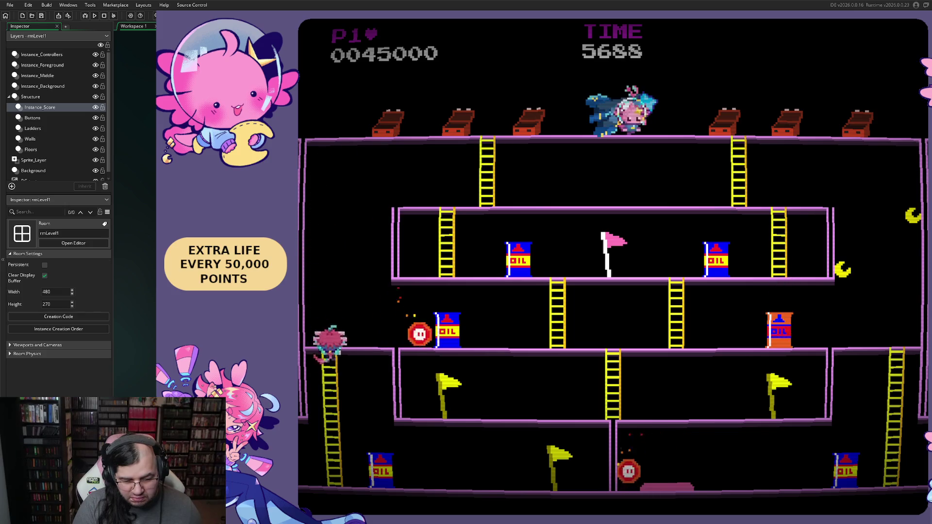
key(Right)
key(Left)
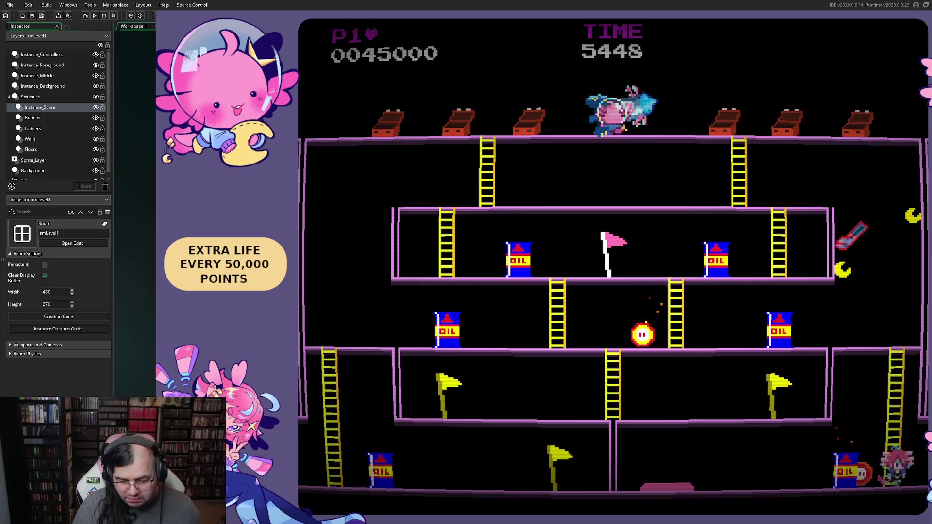
key(Left)
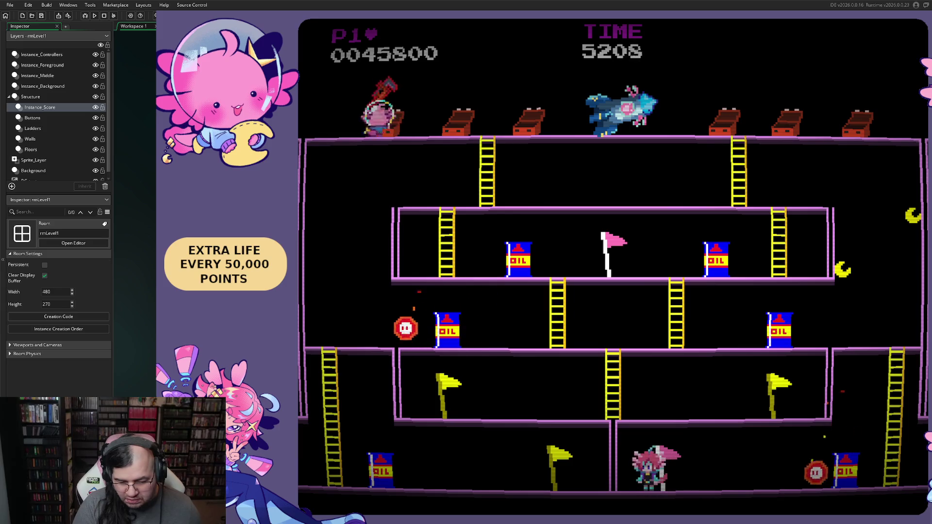
key(Left)
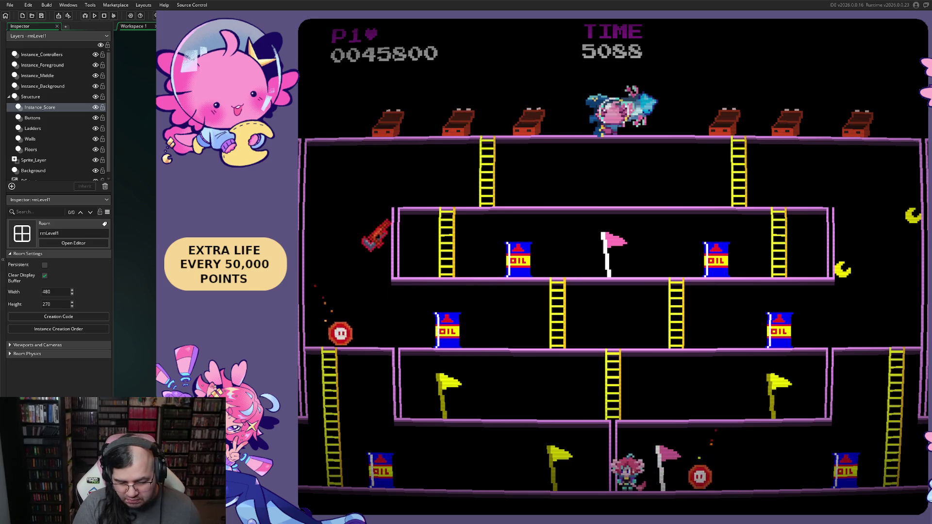
Climb the right ladder, walk to the oil drum and climb to the next floor.
key(Right)
key(Up)
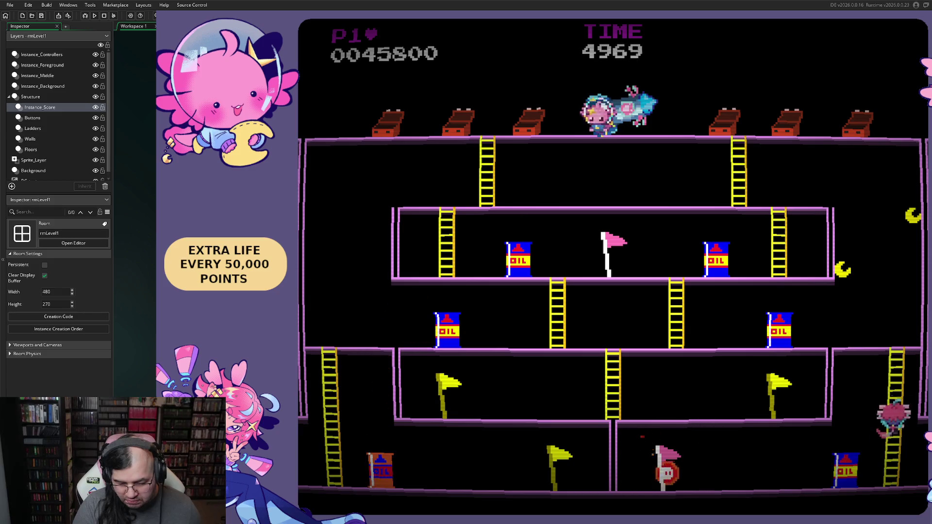
key(Left)
key(Right)
key(Up)
key(Right)
key(Right)
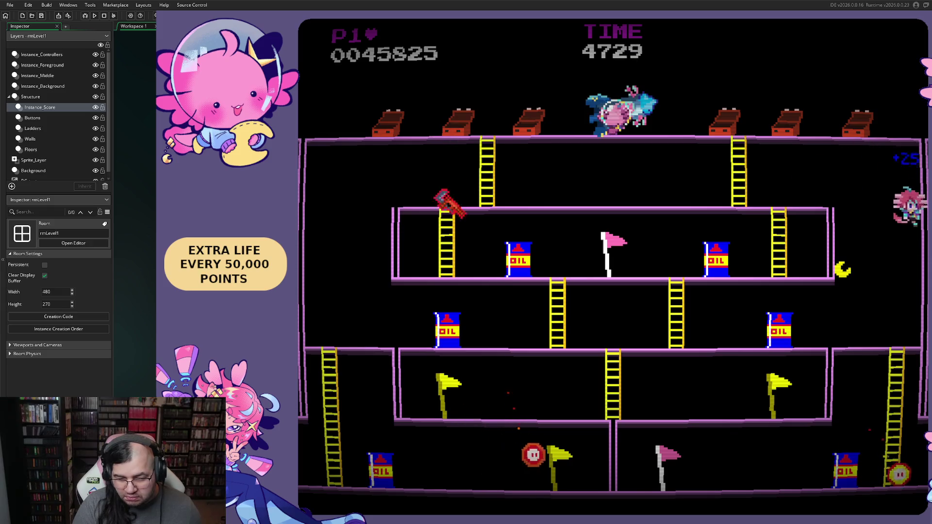
Drop off the upper floor, walk toward the ladder and jump a fireball.
key(Left)
key(Left)
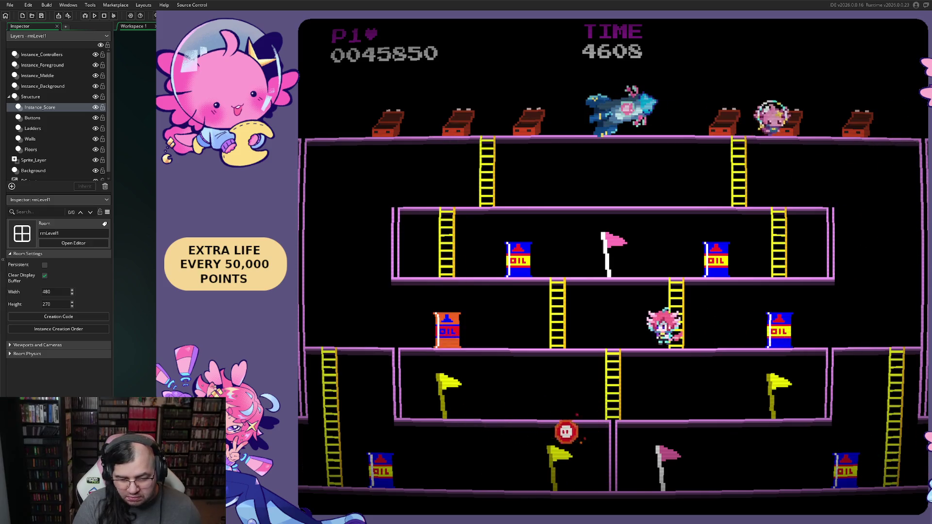
key(Left)
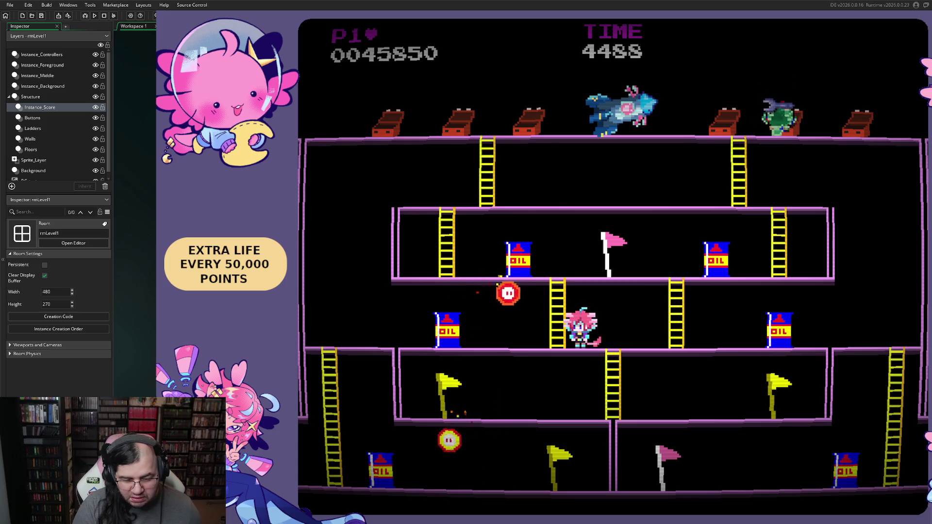
key(Left)
key(Right)
key(Right)
key(Right)
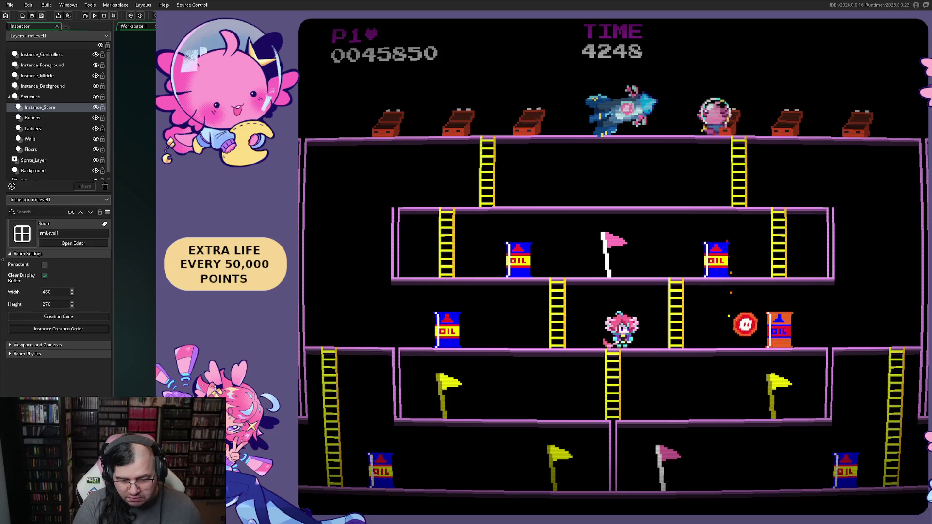
key(Right)
key(Left)
Jump along the middle floor and climb the ladders to grab the hammer.
key(Right)
key(space)
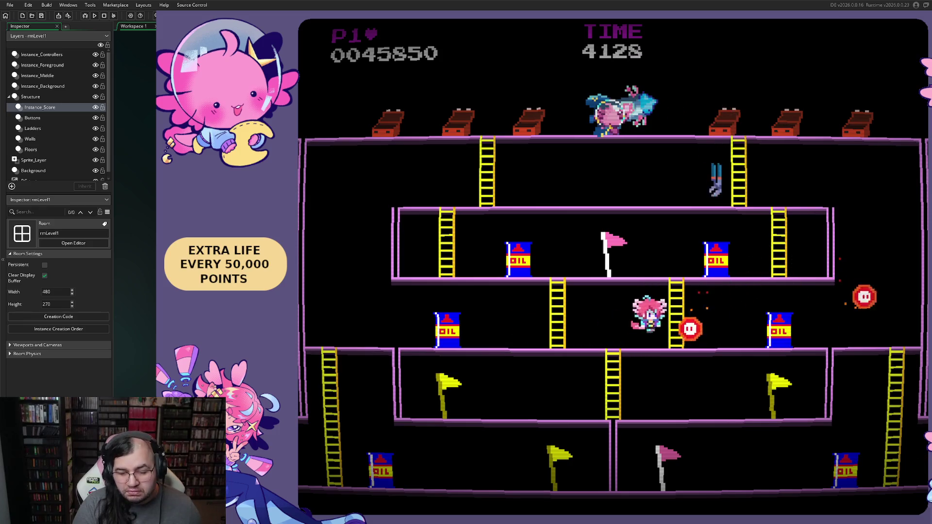
key(Left)
key(space)
key(Left)
key(Right)
key(Up)
key(Left)
key(Up)
key(Left)
key(Right)
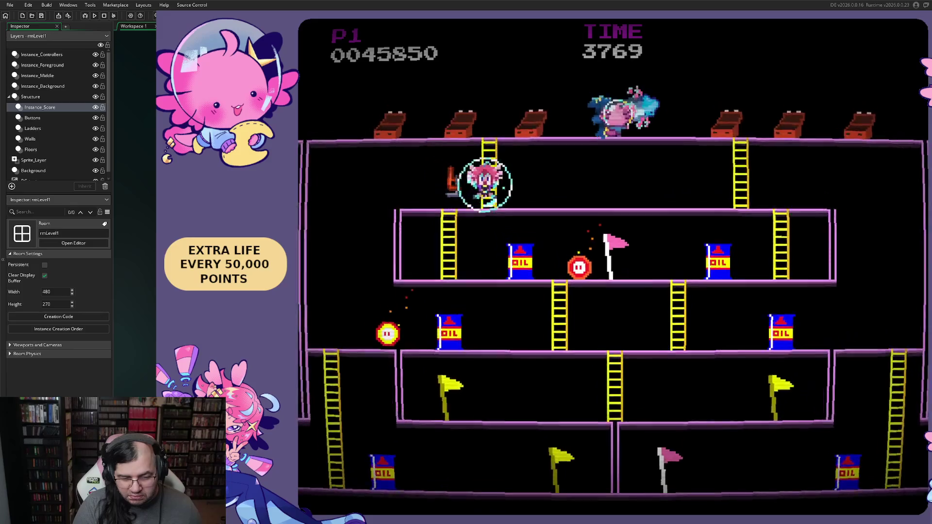
Drop off the platform past the oil barrel to the bottom floor and the pink flag.
key(Left)
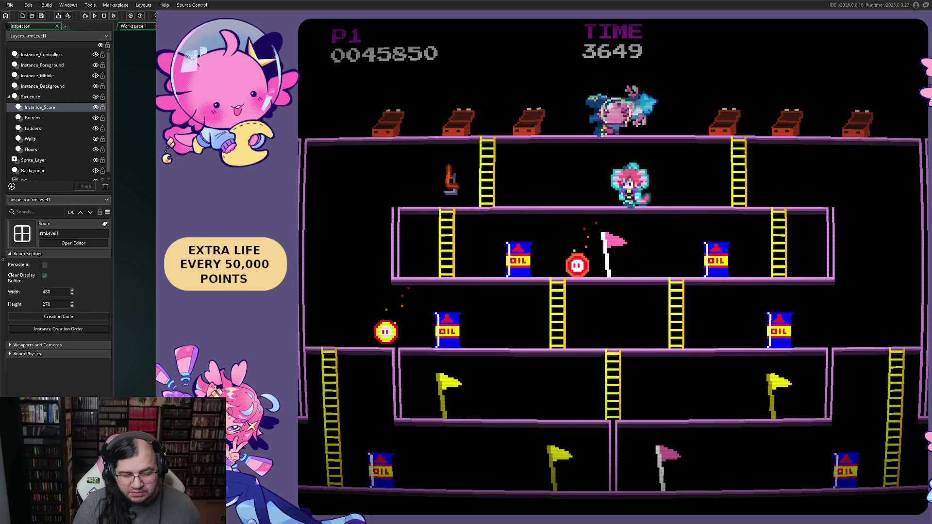
key(Right)
key(Right)
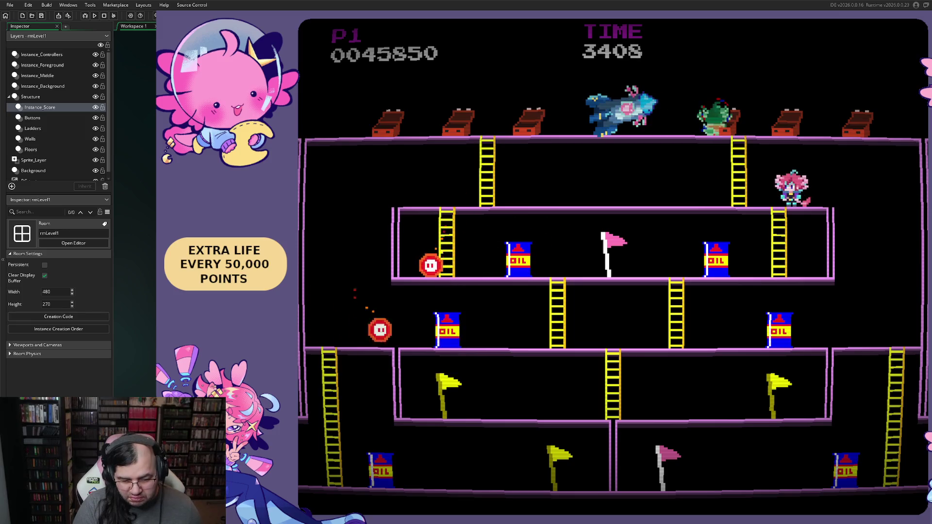
key(Right)
key(Left)
key(Right)
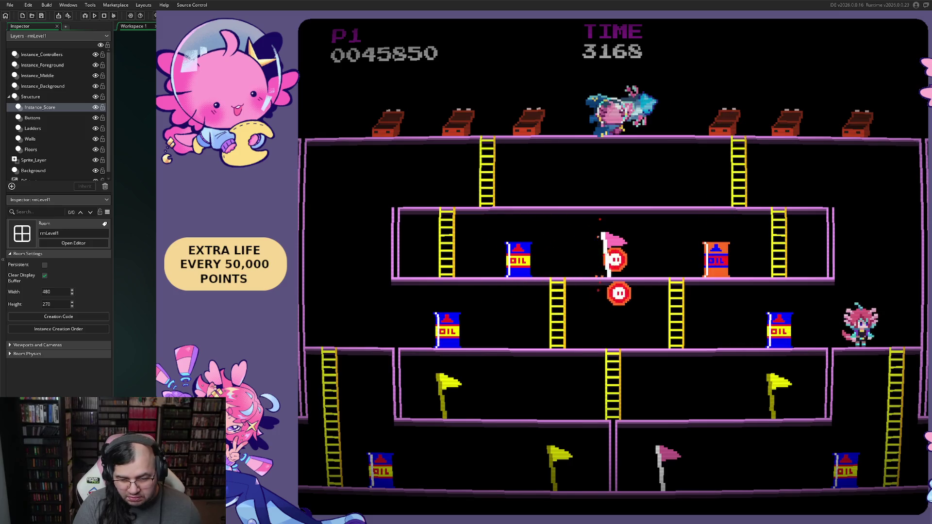
key(Left)
key(Right)
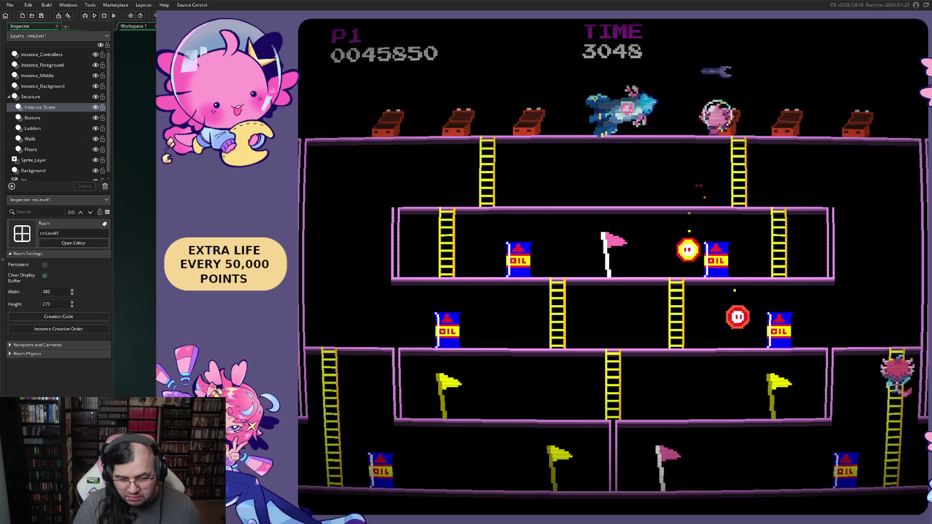
key(Left)
key(Left)
key(Right)
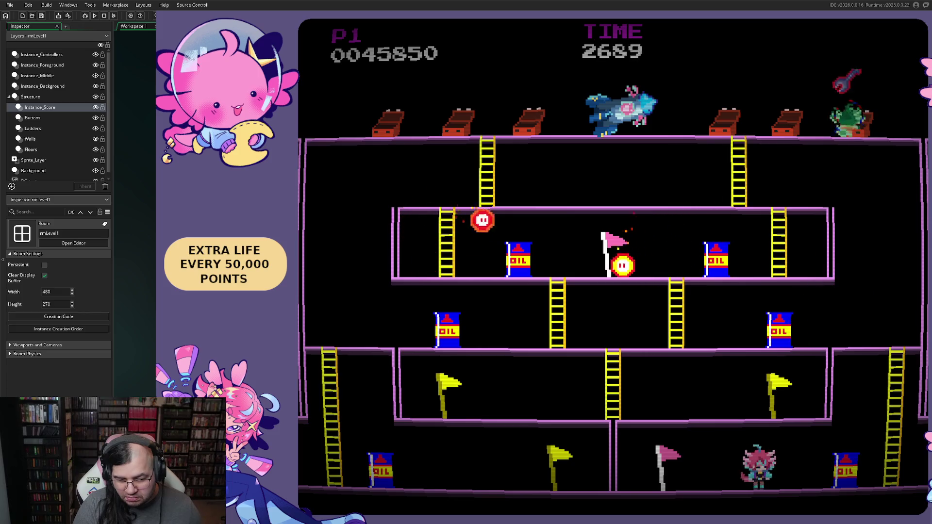
Walk to the oil drum and climb the right ladder up, down and up again.
key(Right)
key(Up)
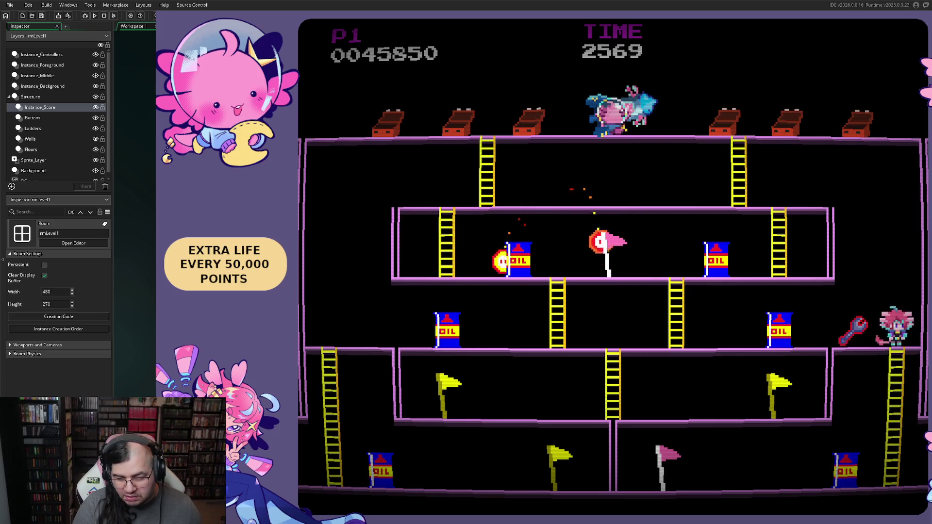
key(Down)
key(Left)
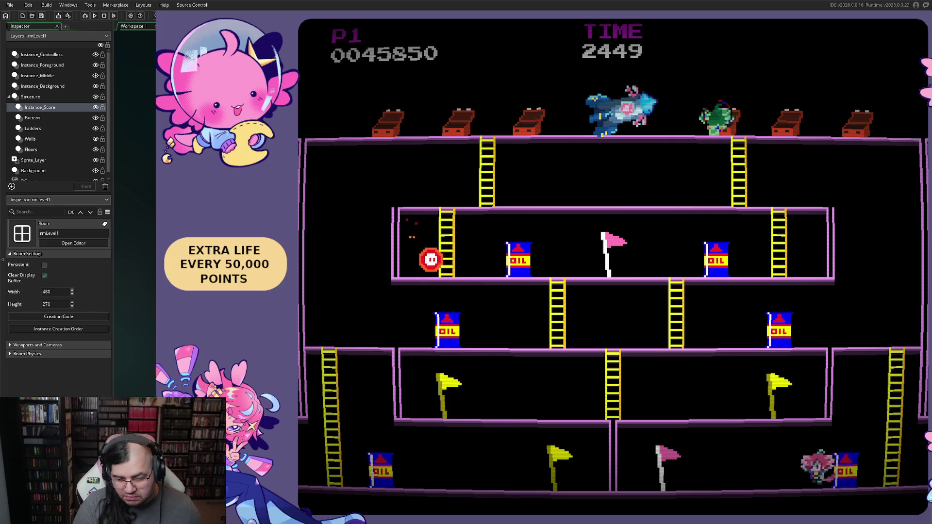
key(Right)
key(Up)
key(Left)
Climb down the right-edge ladder and run along the bottom floor until Game Over at 45850 points.
key(Right)
key(Down)
key(Left)
key(Left)
key(Right)
key(Left)
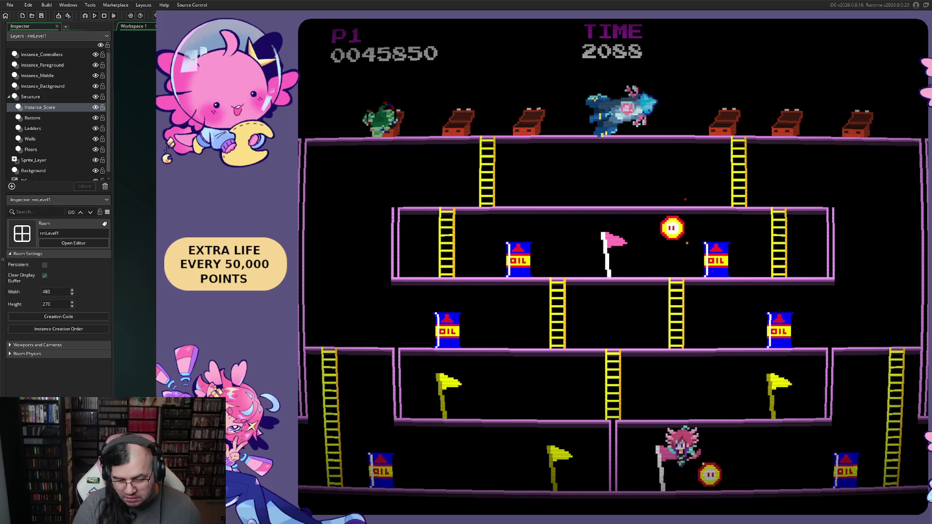
key(Right)
key(space)
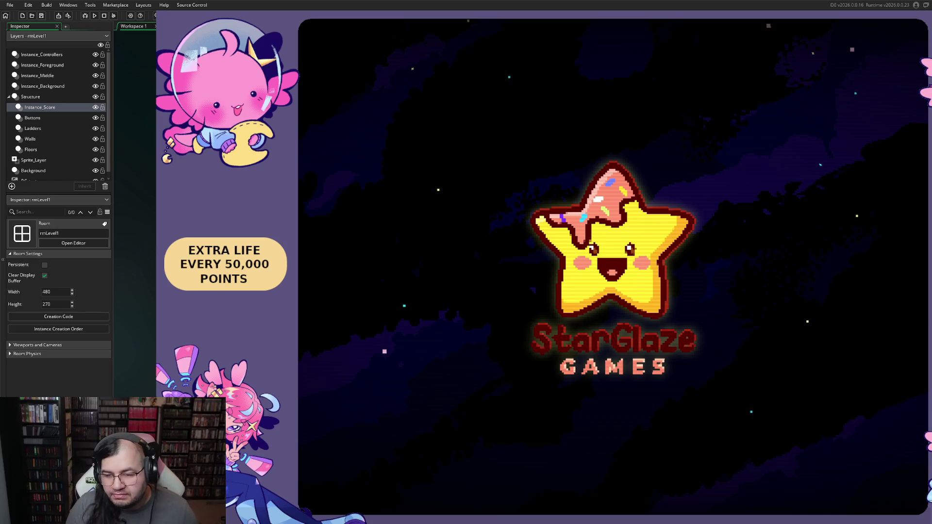
Quit the playtest and open the sprEnemy_Oilenemy sprite, checking its resize options.
key(Escape)
scroll(363, 185, up, 5)
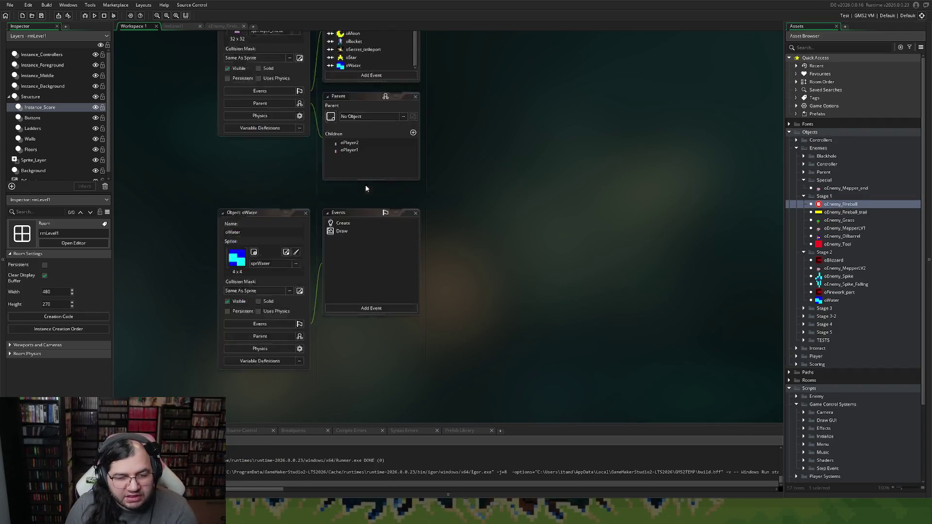
click(306, 181)
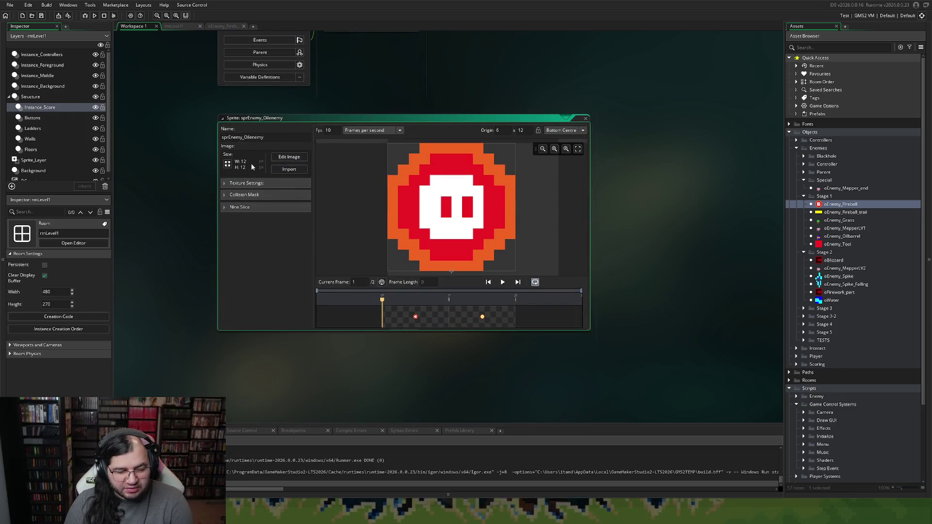
click(228, 164)
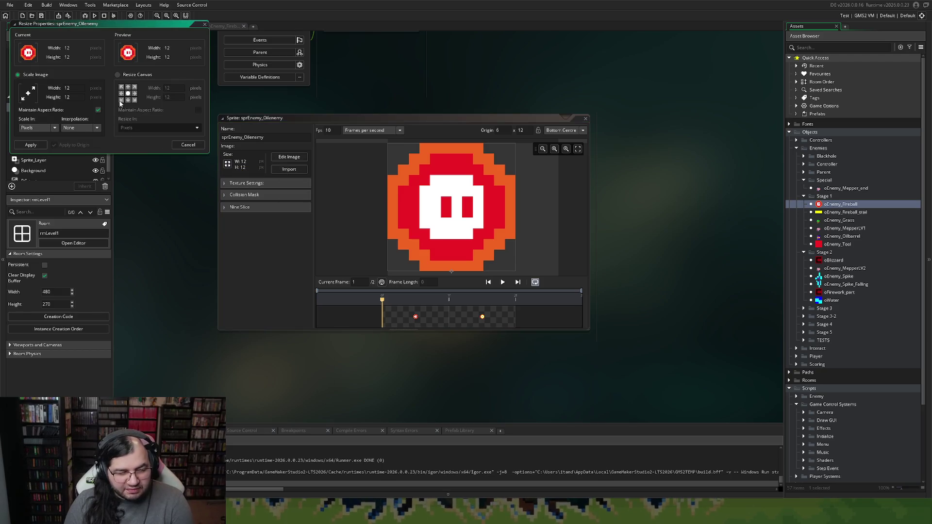
click(204, 25)
Give it a manual collision mask (left 4, right 7, top 6, bottom 11) and run the game again.
click(286, 157)
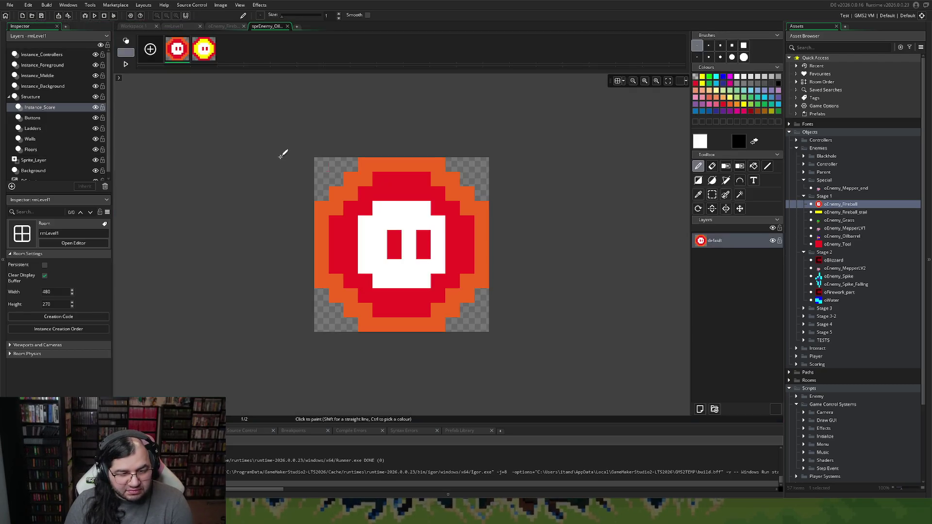
click(287, 27)
click(223, 195)
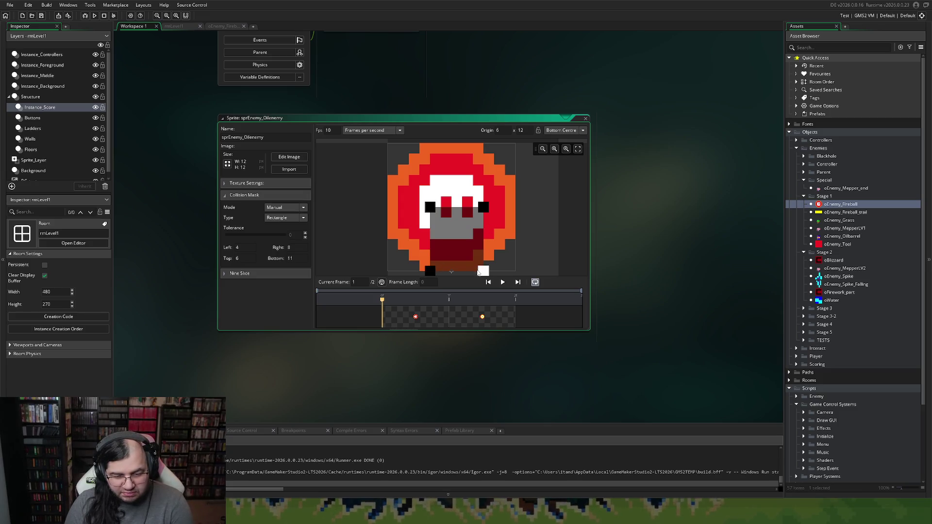
click(586, 118)
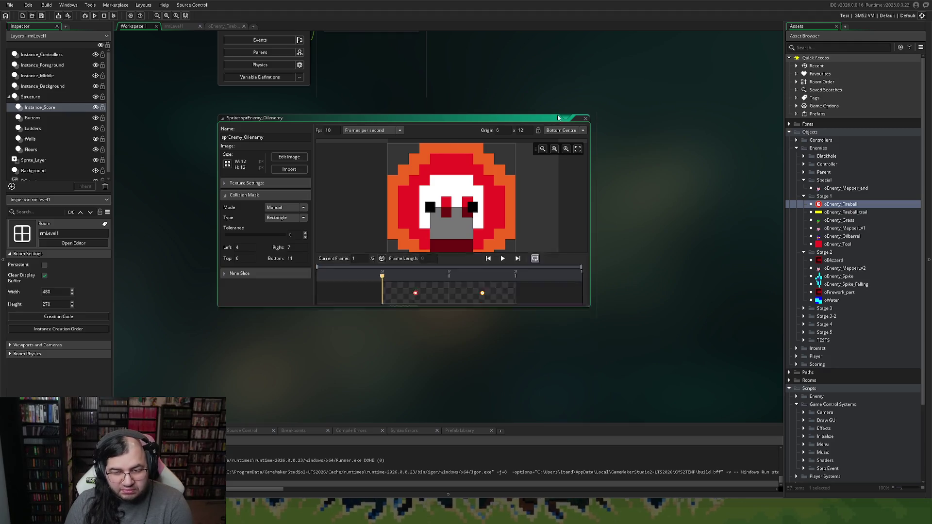
click(94, 15)
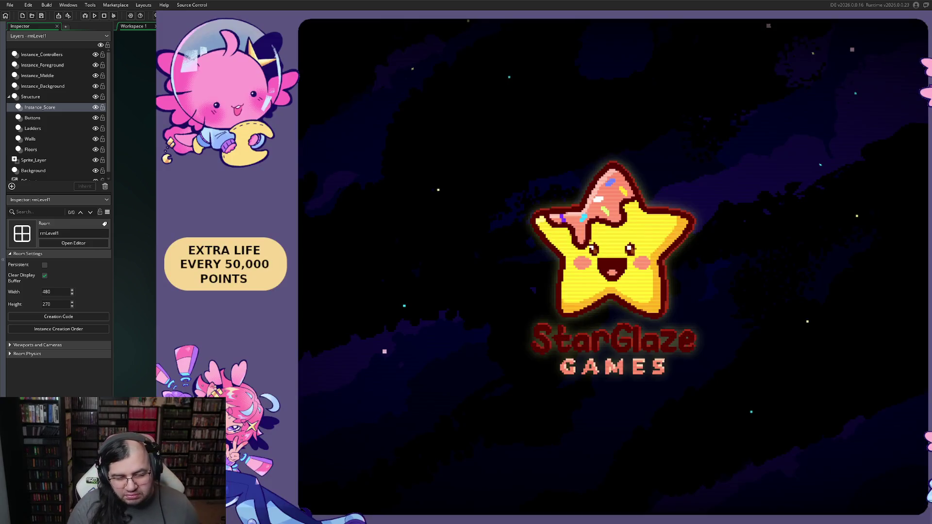
Start the game from the title menu and walk the player along the ledge collecting moons.
key(Return)
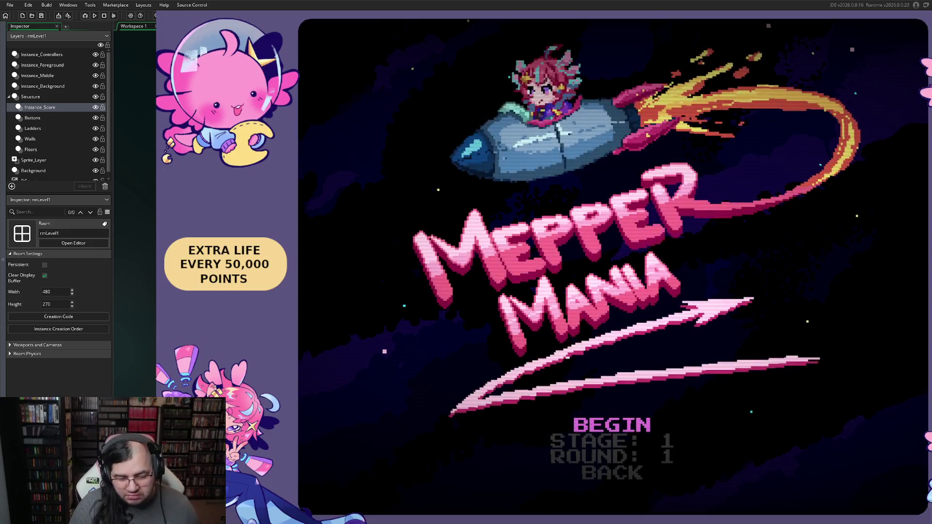
key(Return)
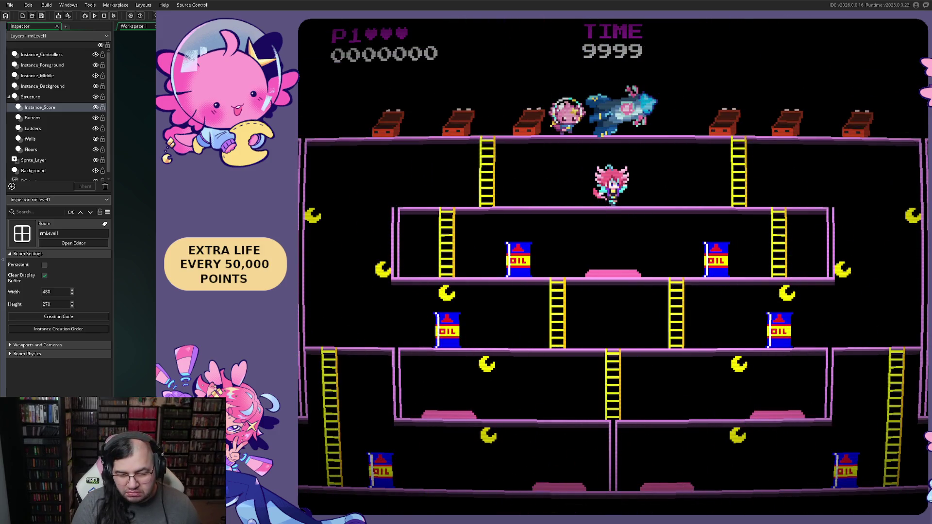
key(Right)
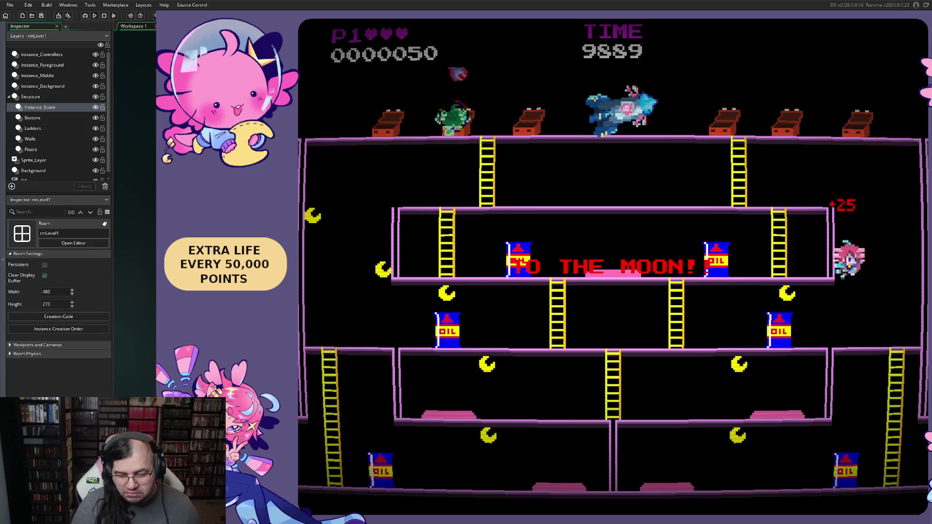
key(Left)
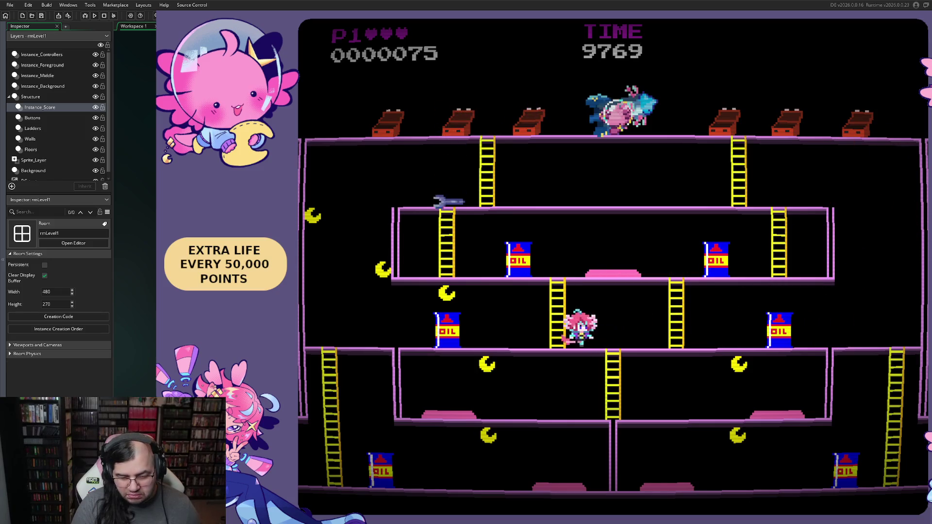
key(Left)
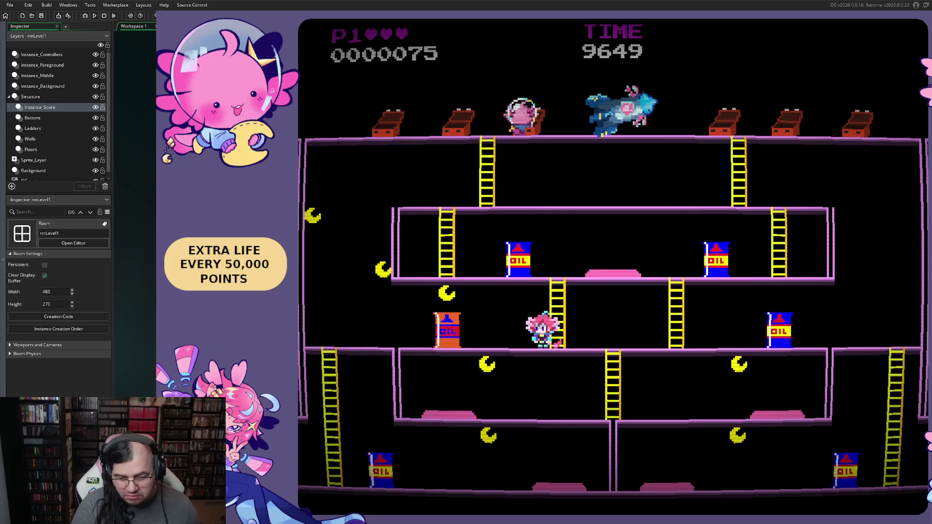
Jump the oil barrel, climb down the left ladder and grab the hammer on the bottom floor.
key(Right)
key(Left)
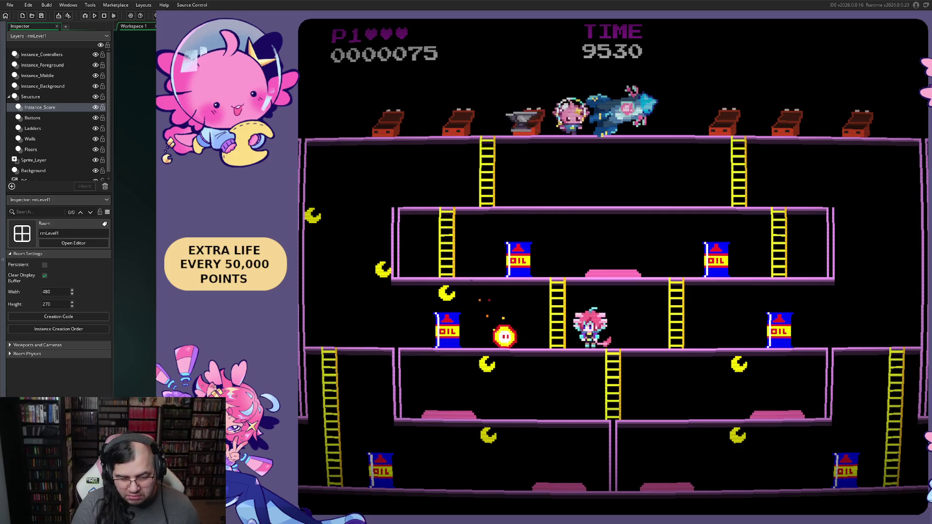
key(space)
key(Left)
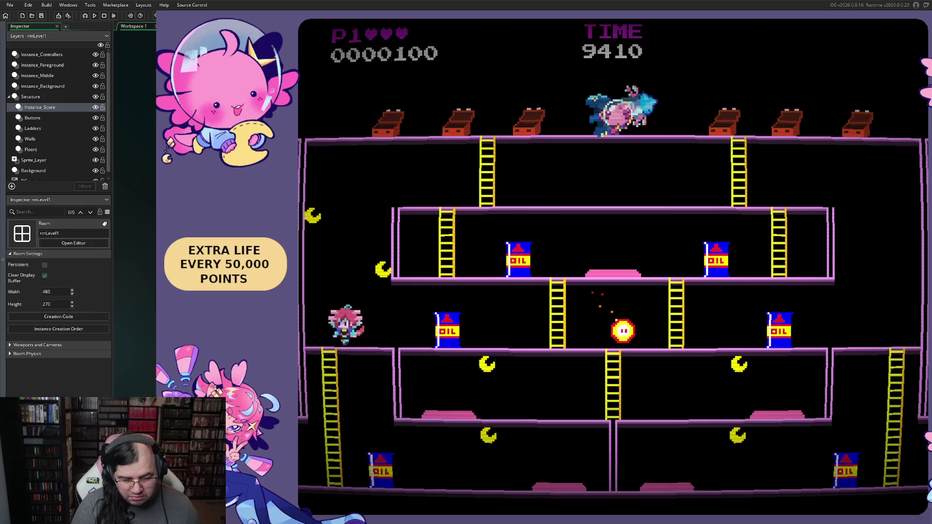
key(Down)
key(Right)
key(Right)
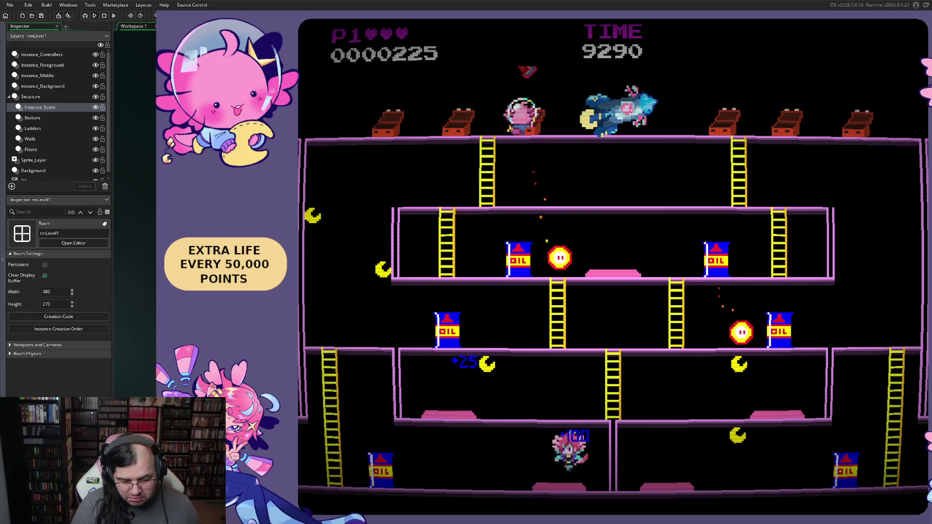
key(space)
key(space)
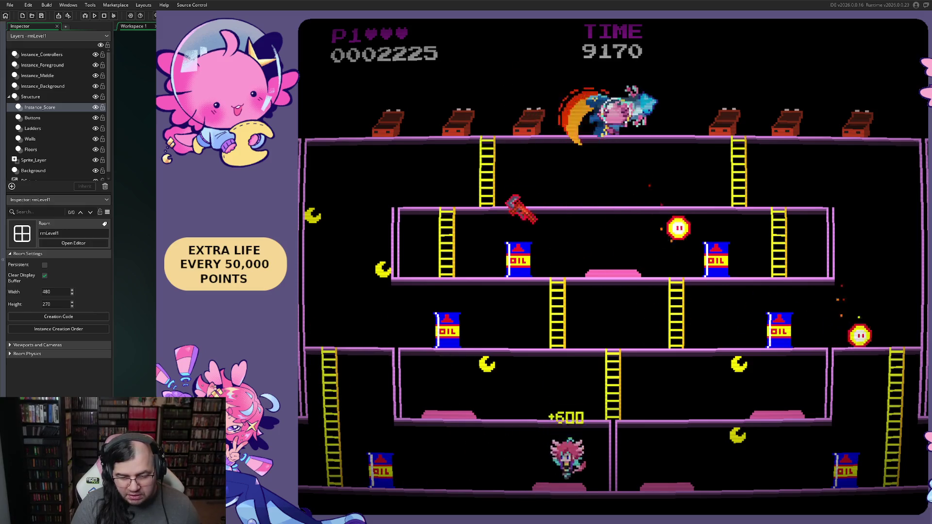
Climb up to the next floor and smash enemies with the hammer.
key(Left)
key(Up)
key(Right)
key(Up)
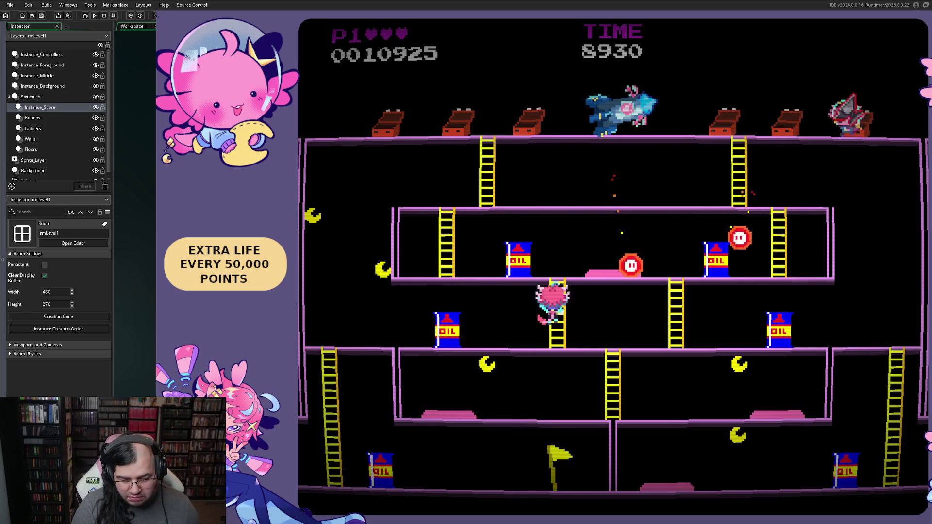
key(Right)
key(Right)
key(Left)
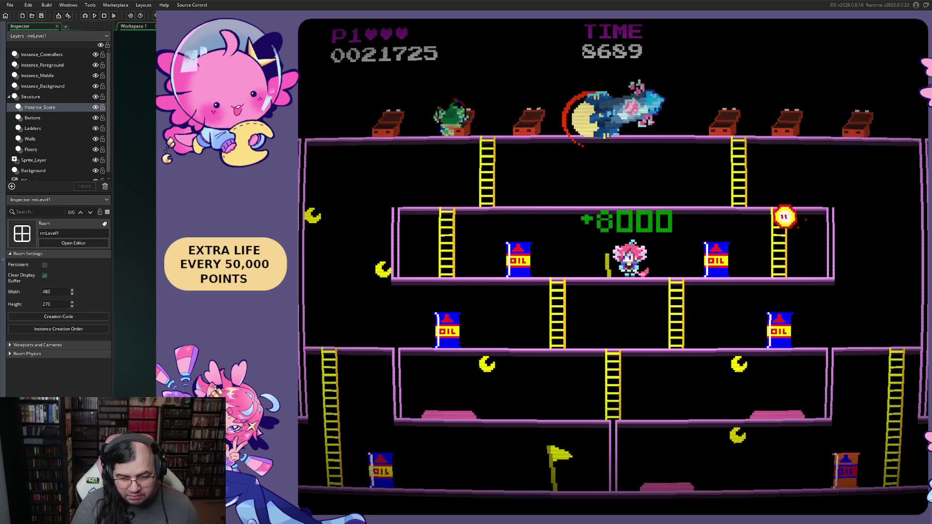
key(Right)
Descend the ladders, smash enemies near the right oil drum and run left scoring points.
key(Left)
key(Down)
key(Right)
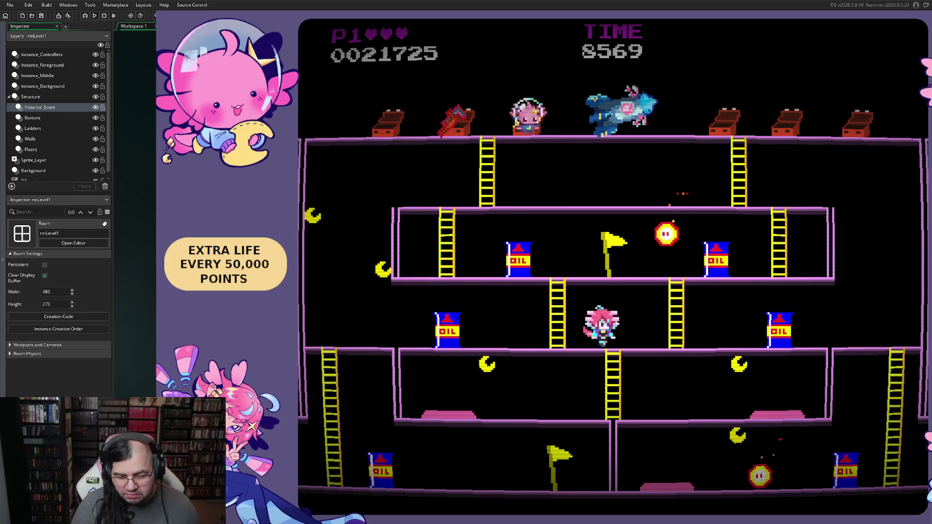
key(Left)
key(Down)
key(Right)
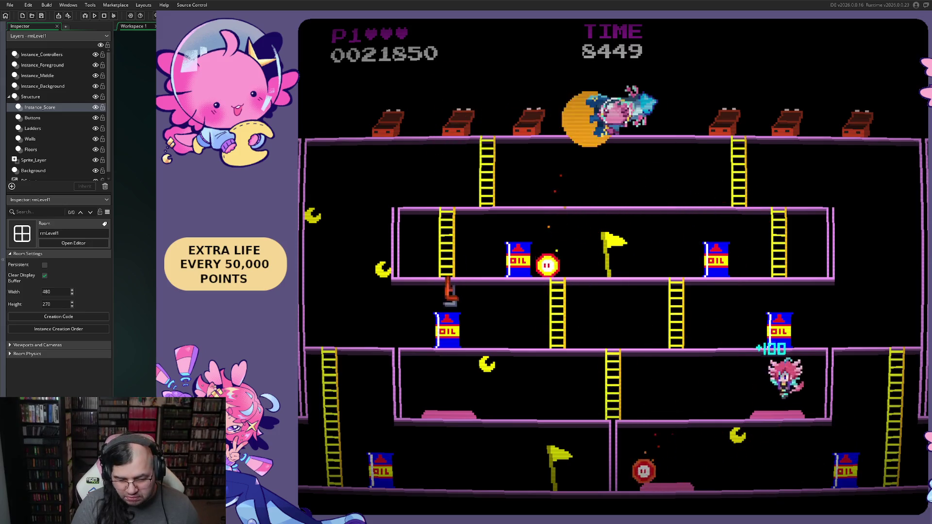
key(Left)
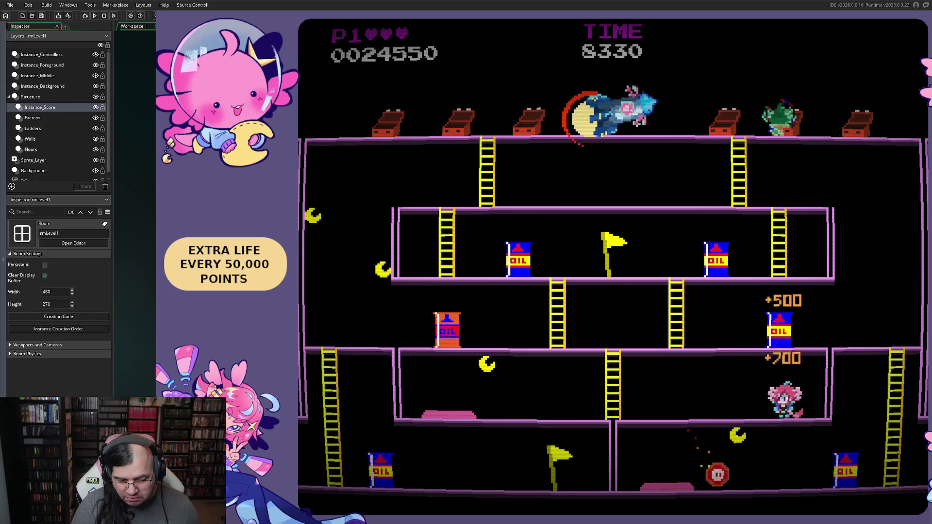
key(Left)
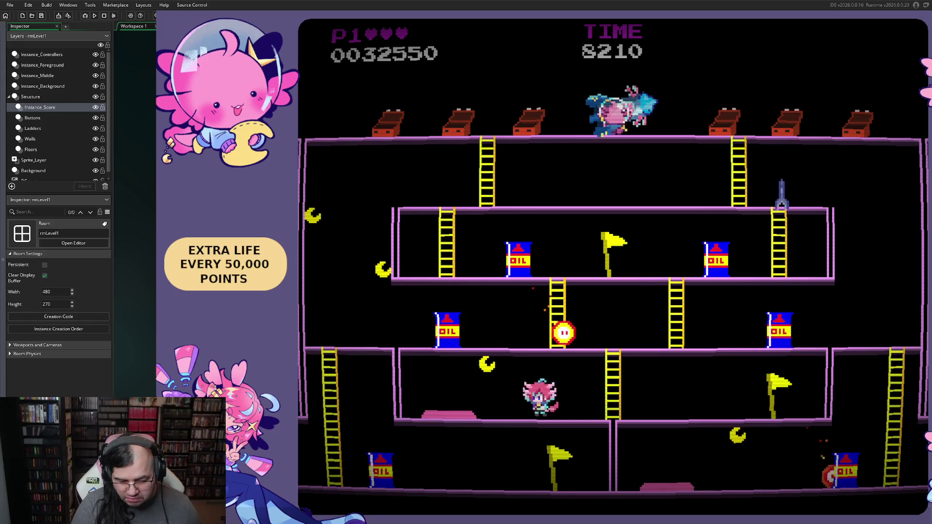
key(Left)
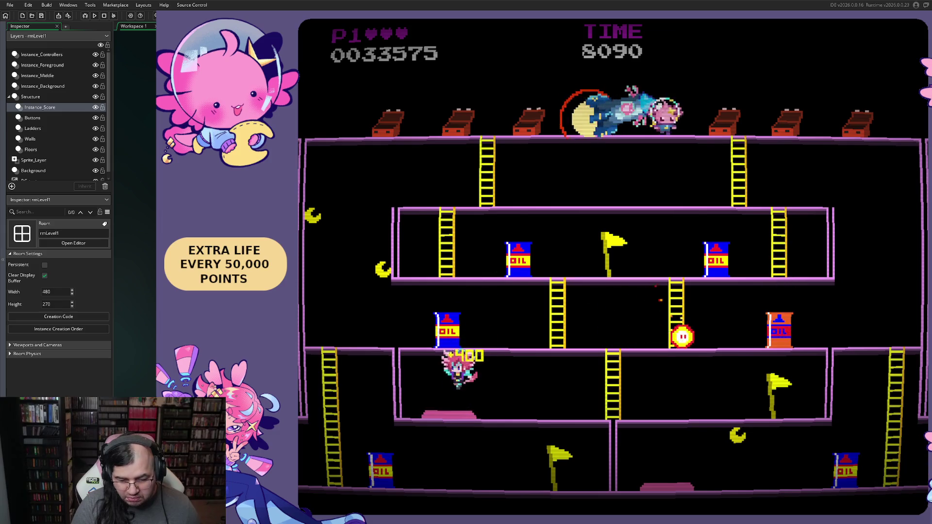
Climb the ladders up and grab the star for an extra life.
key(Right)
key(Up)
key(Left)
key(Up)
key(Up)
key(Right)
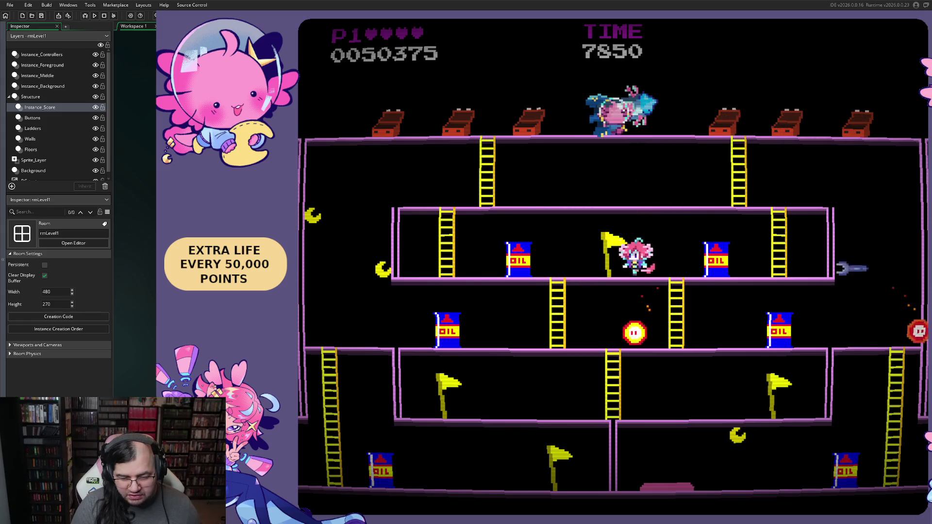
key(Left)
Run back down the ladders and along the floor.
key(Right)
key(Left)
key(Down)
key(Right)
key(Down)
key(Left)
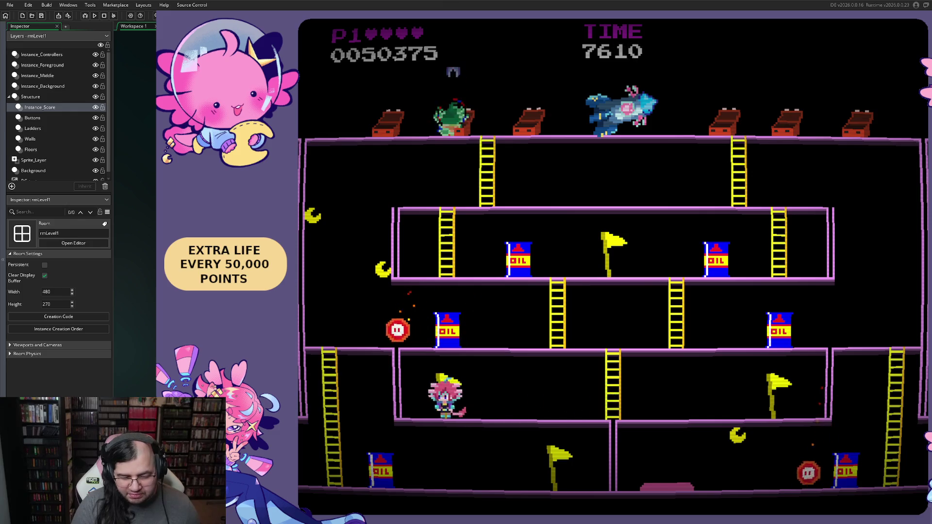
key(Right)
key(Right)
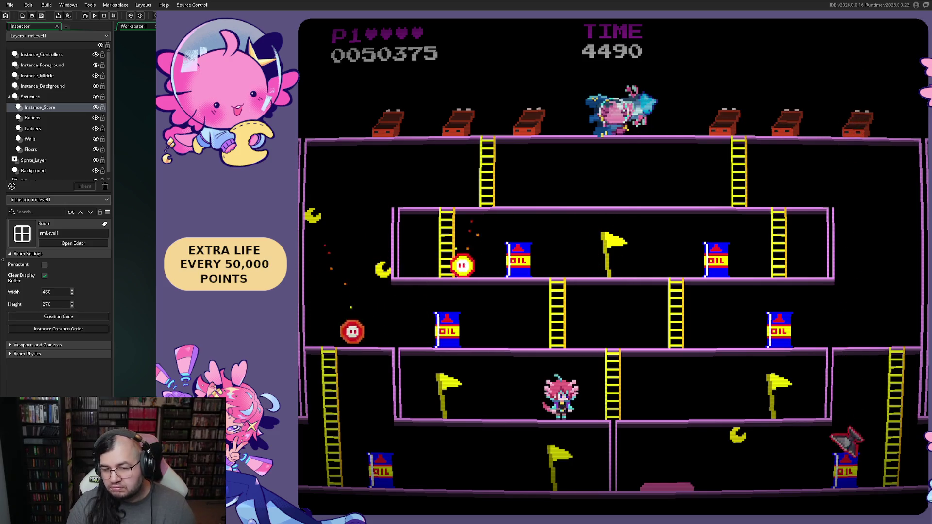
Stop the running test build with Escape and return to the GameMaker workspace.
key(Escape)
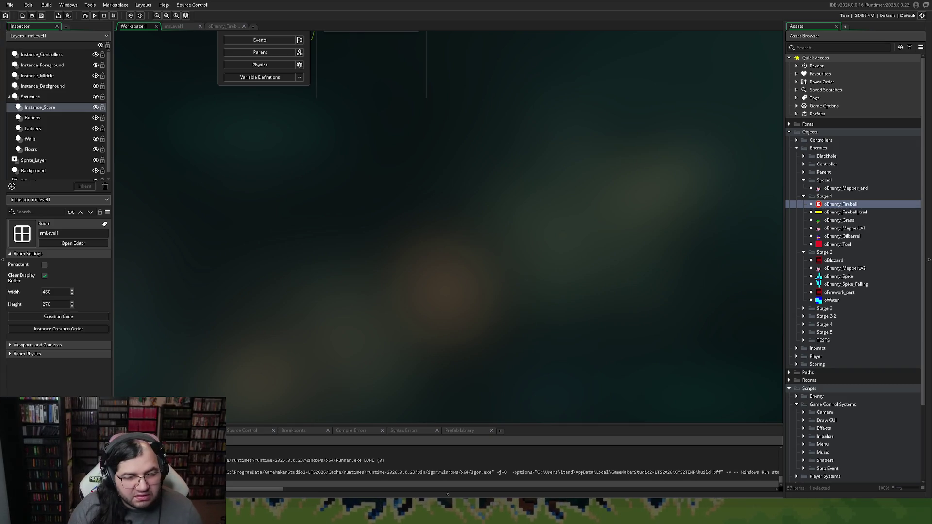
Open the rmLevel1 room and select its Buttons layer.
click(174, 27)
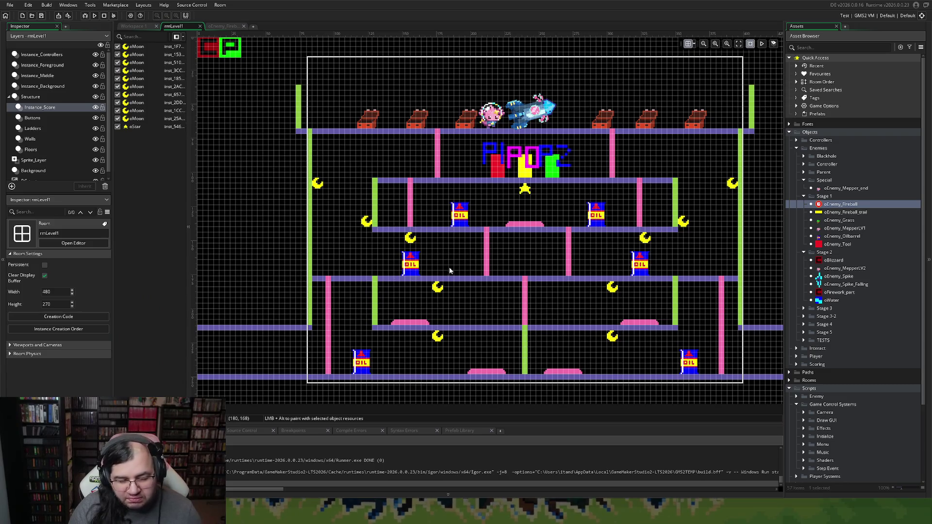
scroll(449, 268, down, 3)
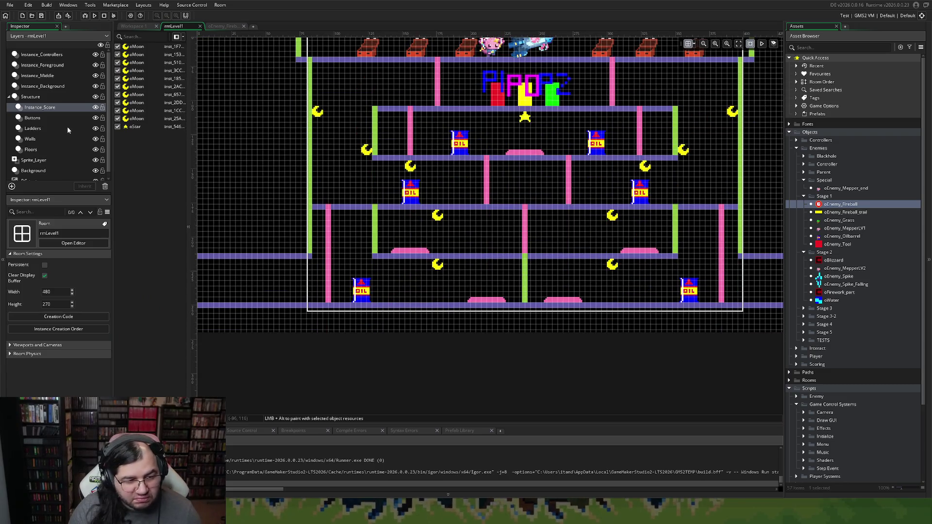
click(43, 118)
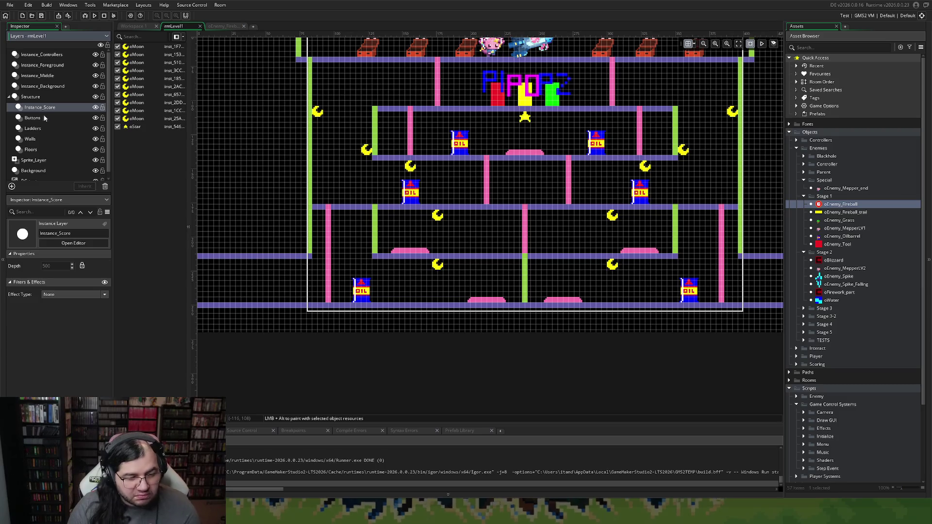
click(43, 118)
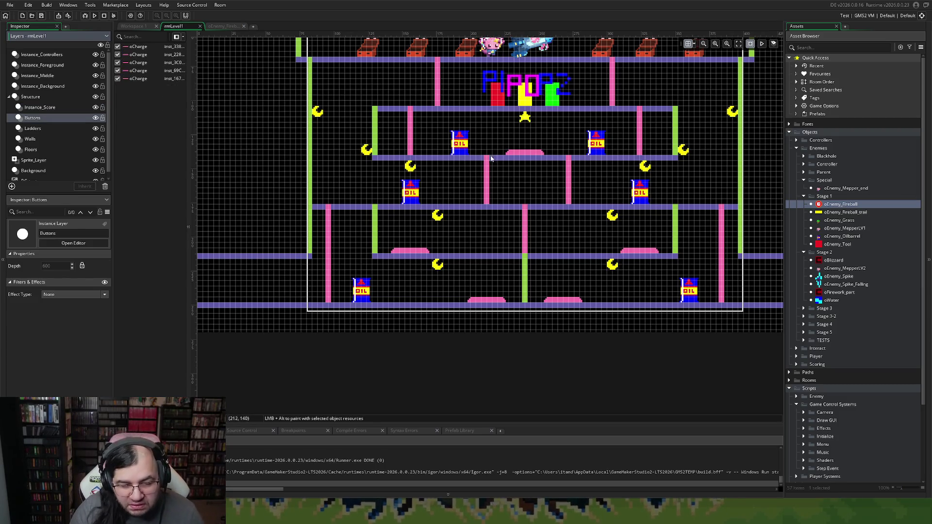
Move both pink charge pads up onto the floor above.
click(527, 154)
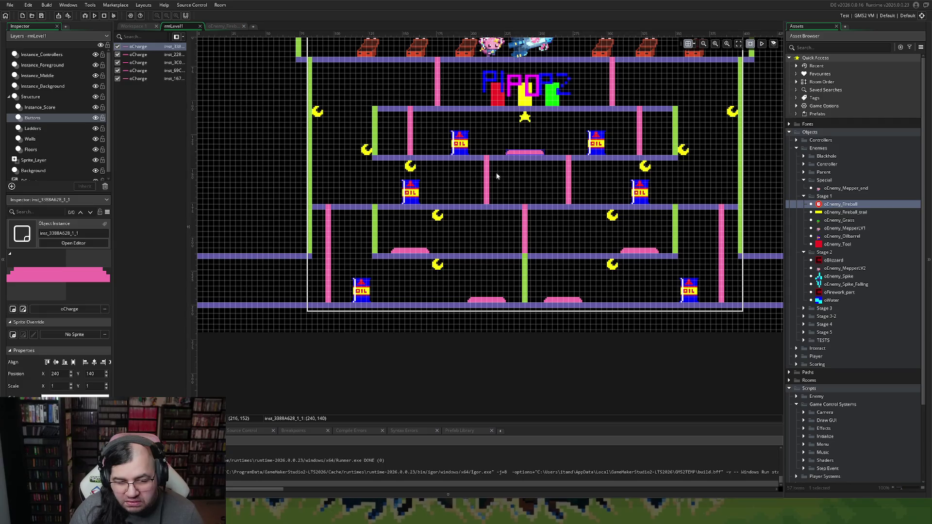
mouse_move(414, 251)
mouse_down()
mouse_move(457, 215)
mouse_move(457, 190)
mouse_move(455, 204)
mouse_move(394, 196)
mouse_move(376, 205)
mouse_up()
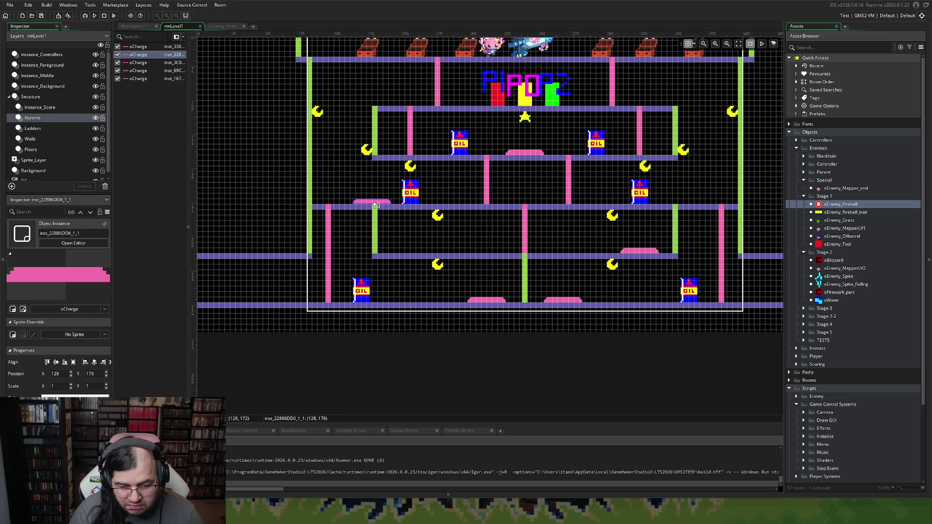
mouse_move(376, 205)
mouse_down()
mouse_move(459, 202)
mouse_move(456, 245)
mouse_move(519, 222)
mouse_move(530, 194)
mouse_move(529, 206)
mouse_move(614, 204)
mouse_up()
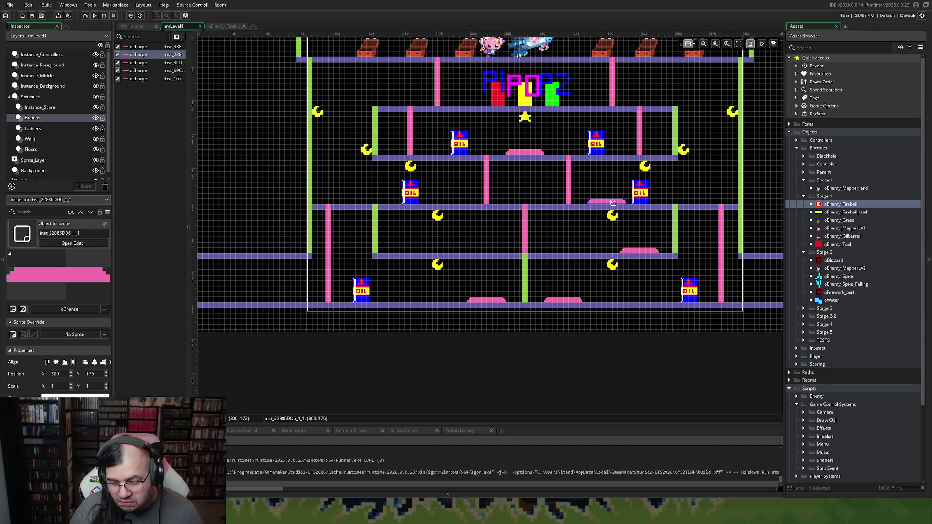
drag(607, 204, 602, 204)
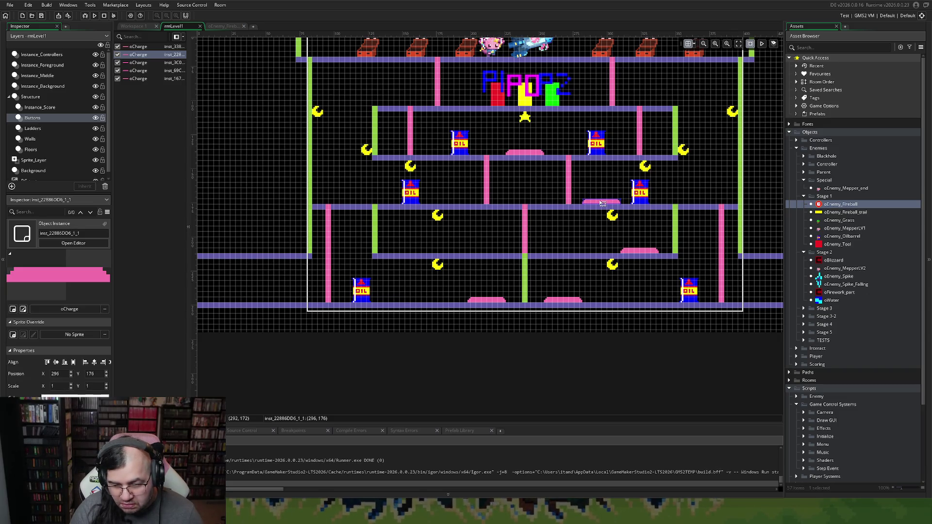
mouse_move(634, 253)
mouse_down()
mouse_move(480, 201)
mouse_move(449, 204)
mouse_up()
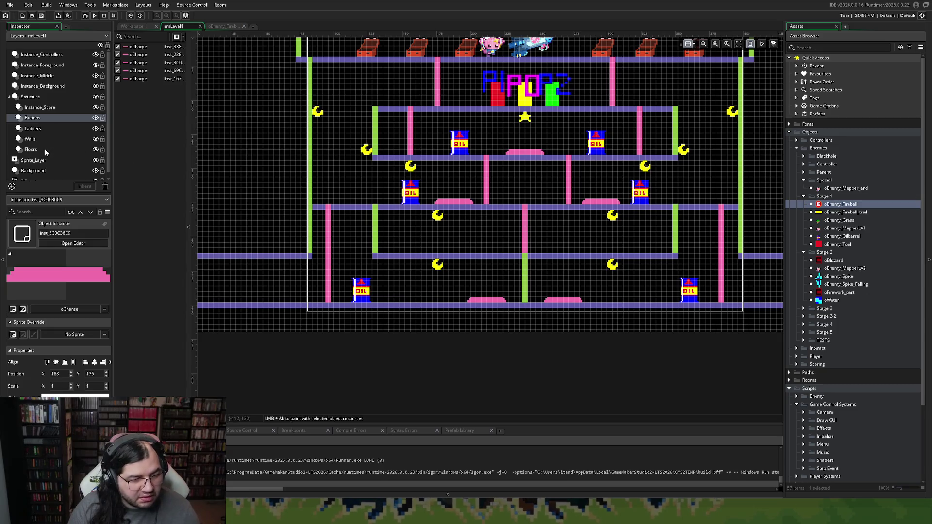
Move the two middle oil barrels on Instance_Background down one floor.
click(42, 86)
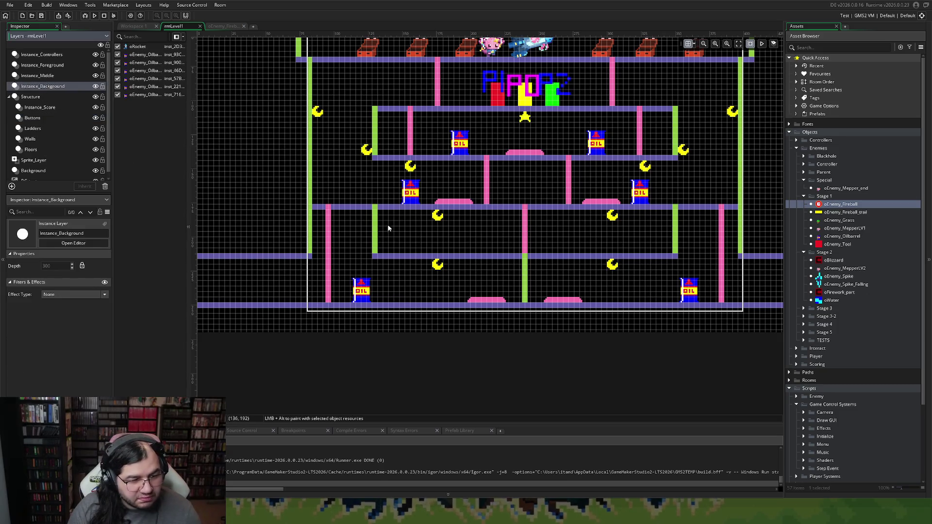
drag(410, 204, 411, 253)
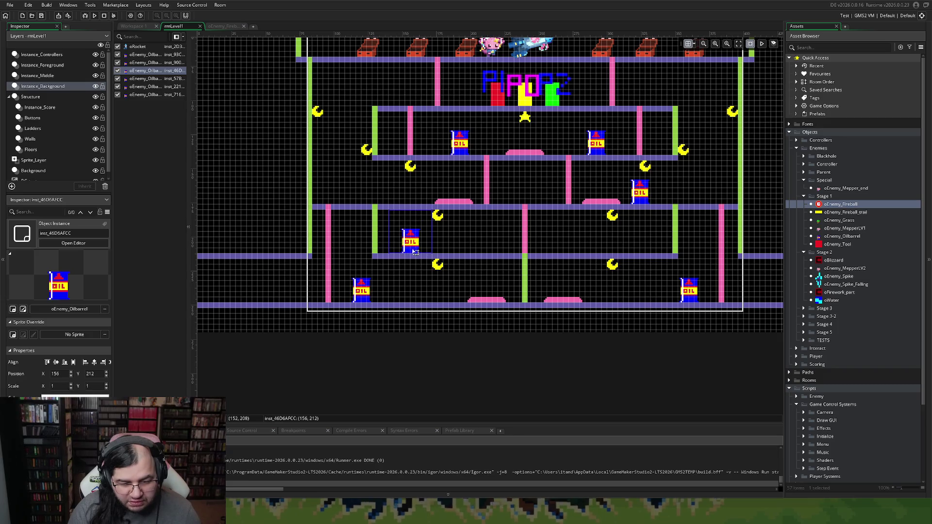
drag(640, 204, 641, 253)
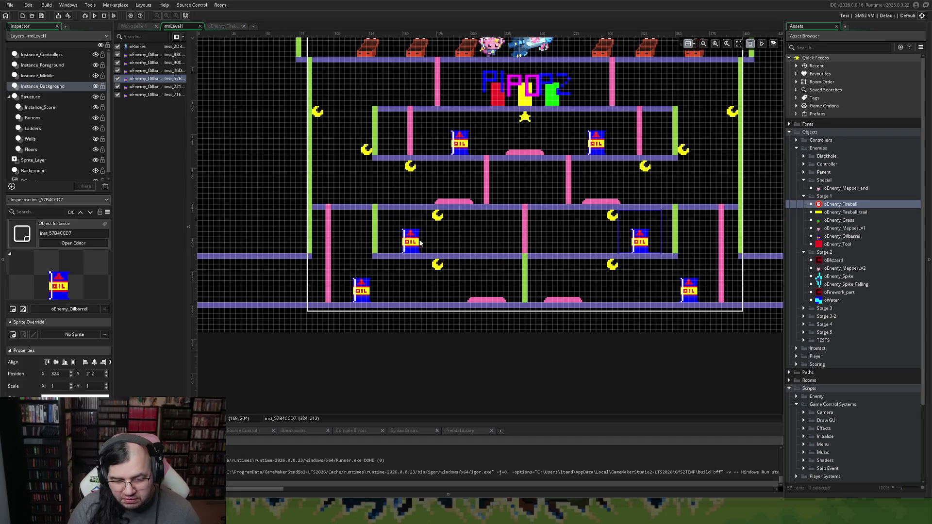
Move both pink charge pads on the Buttons layer down onto that same floor.
click(34, 121)
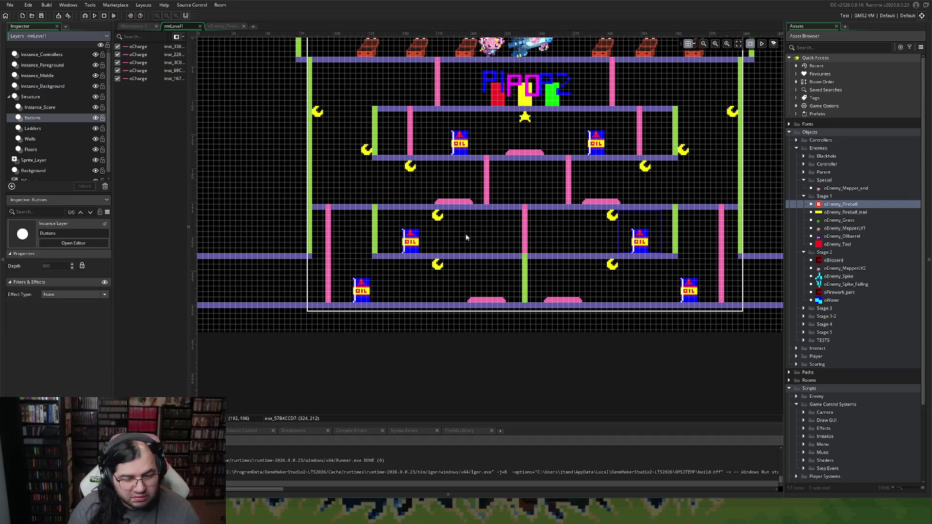
mouse_move(460, 204)
mouse_down()
mouse_move(468, 248)
mouse_move(489, 249)
mouse_move(468, 253)
mouse_up()
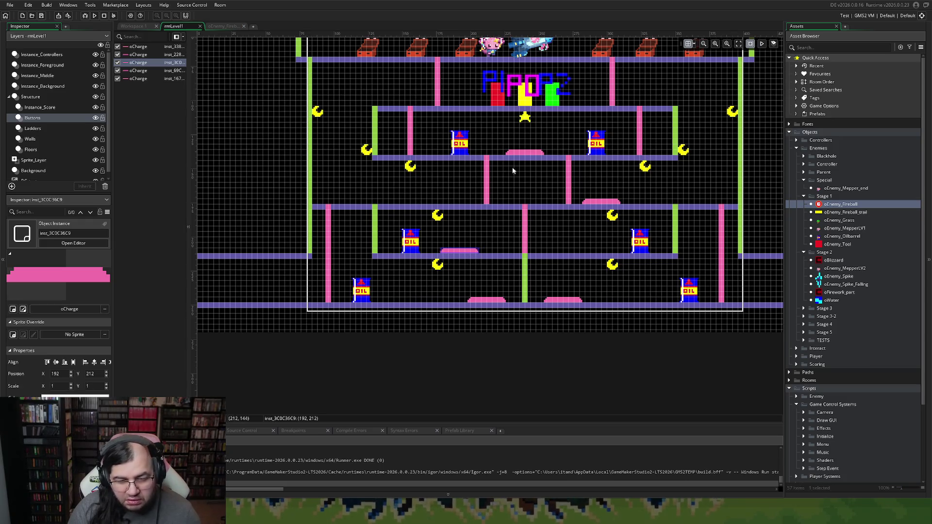
mouse_move(591, 204)
mouse_down()
mouse_move(595, 245)
mouse_move(586, 255)
mouse_up()
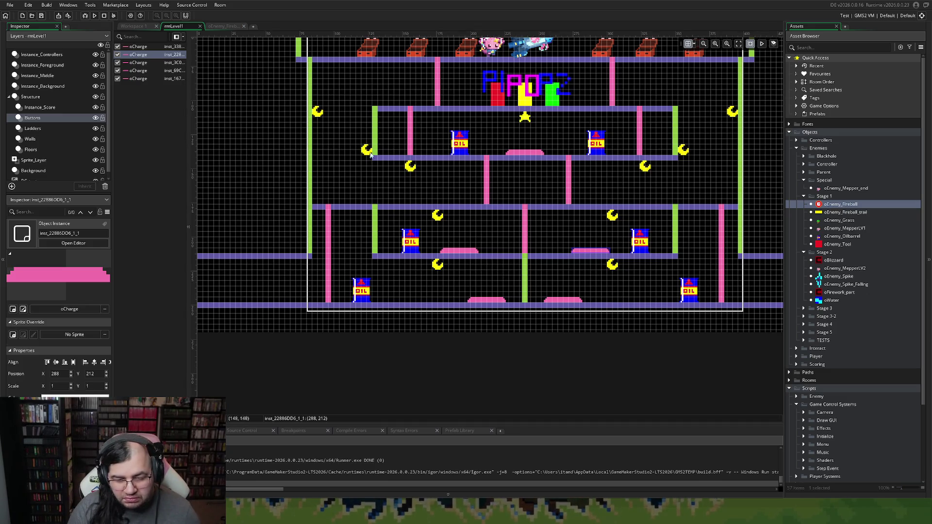
click(52, 108)
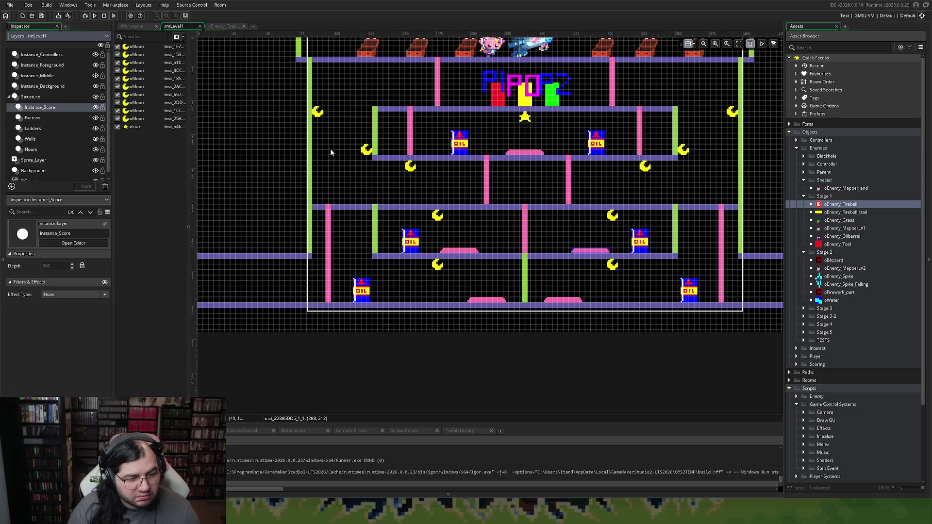
Raise the star above the title lettering, then select the second floor from the top.
drag(525, 118, 529, 71)
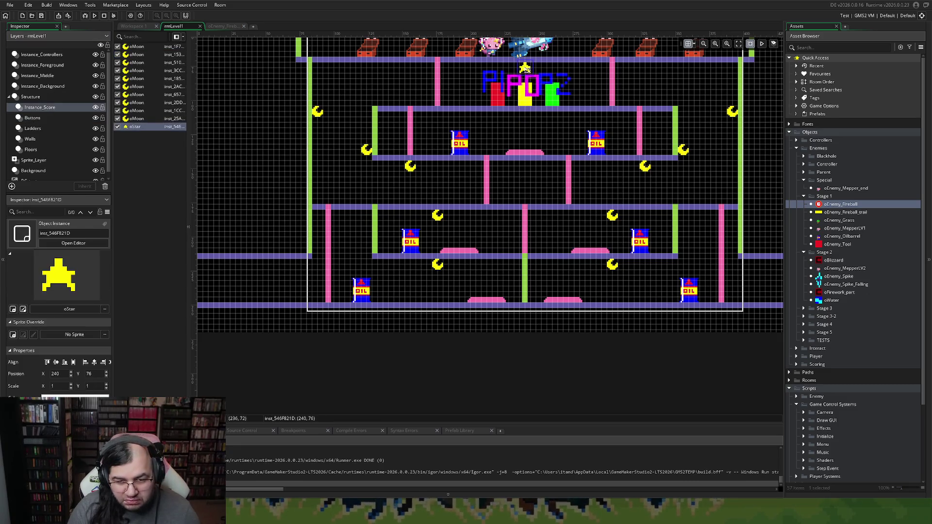
click(39, 119)
click(36, 111)
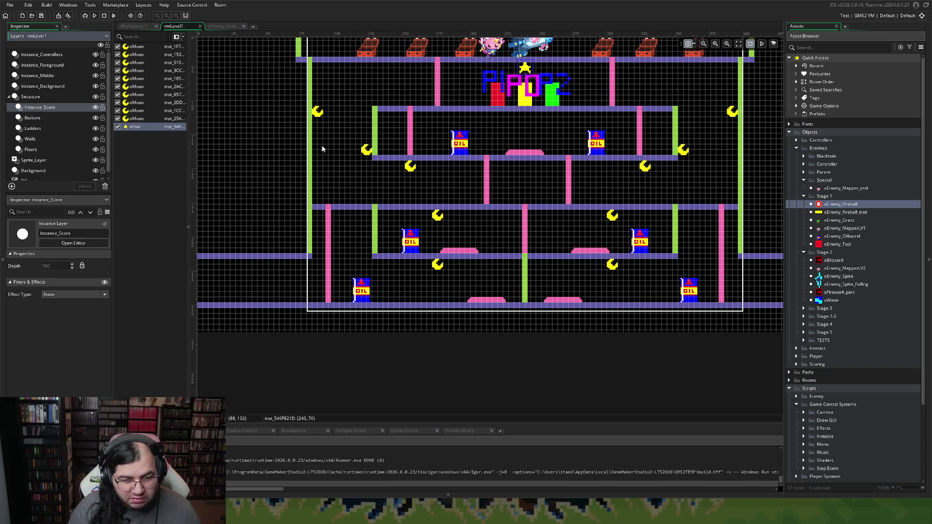
click(32, 149)
click(378, 111)
Stretch the second floor from the top outward at both ends to horizontal scale 66.
mouse_move(380, 111)
mouse_down()
mouse_move(335, 112)
mouse_move(344, 113)
mouse_up()
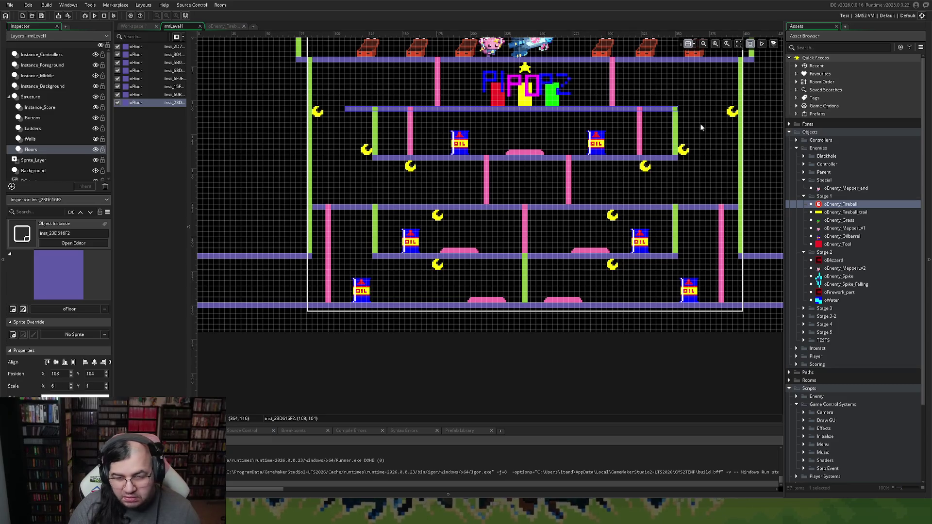
drag(678, 111, 712, 113)
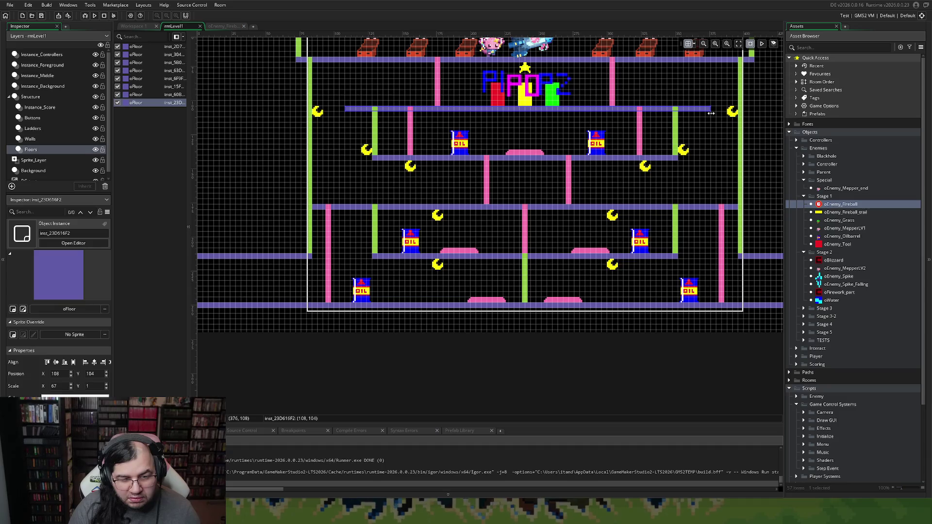
drag(710, 112, 707, 112)
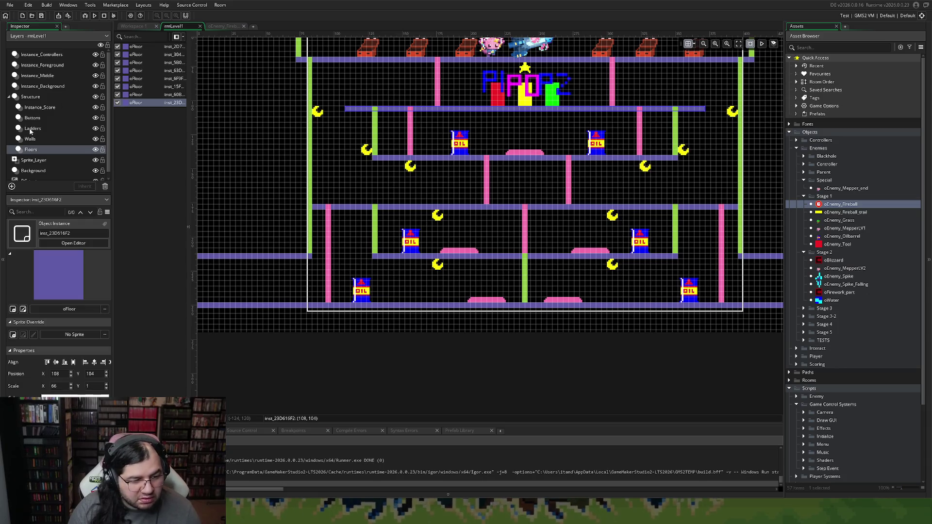
click(42, 108)
Raise the left and right moons above the third floor one grid step to Y 124.
click(369, 147)
drag(369, 146, 369, 136)
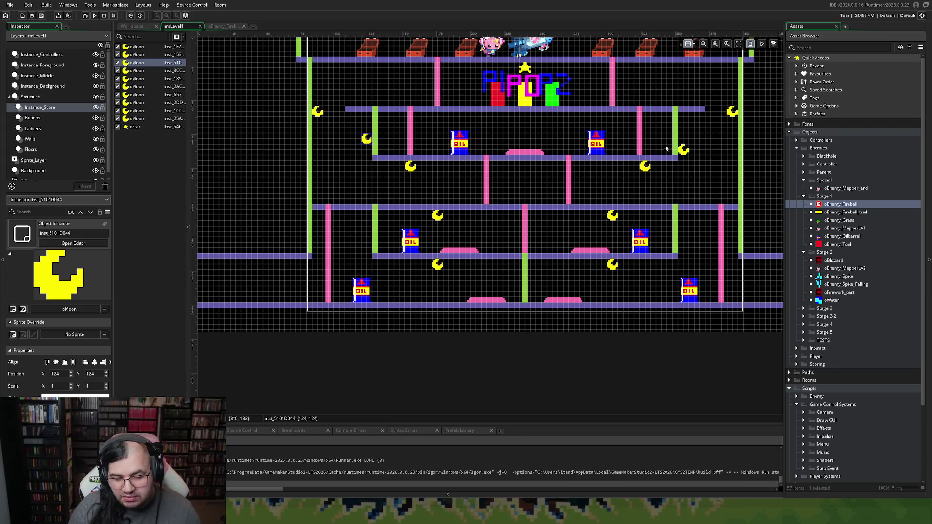
drag(682, 149, 682, 138)
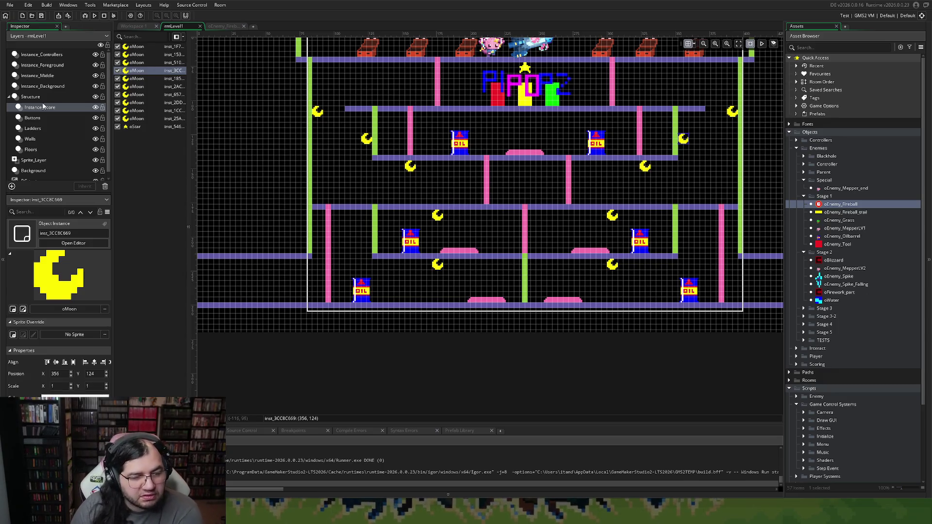
click(33, 128)
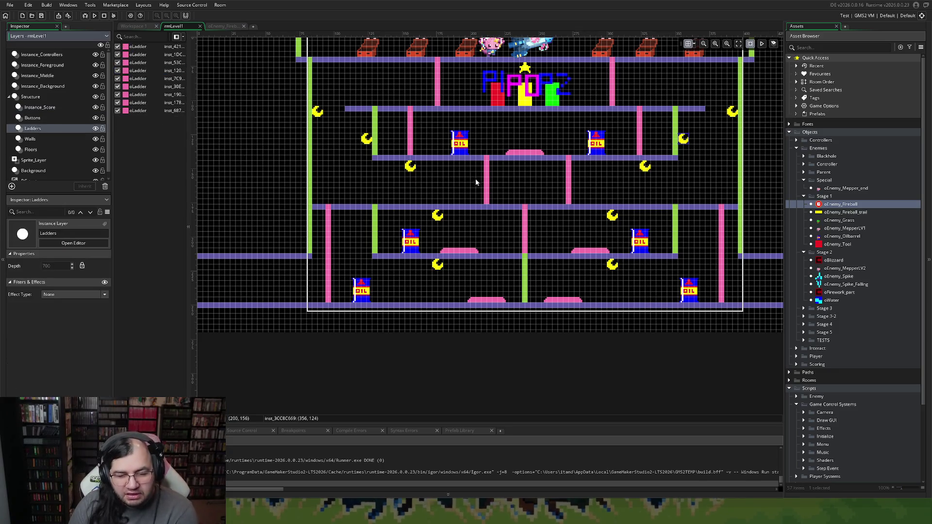
Move the two pink middle ladders outward to X 164 and X 304.
drag(485, 182, 435, 181)
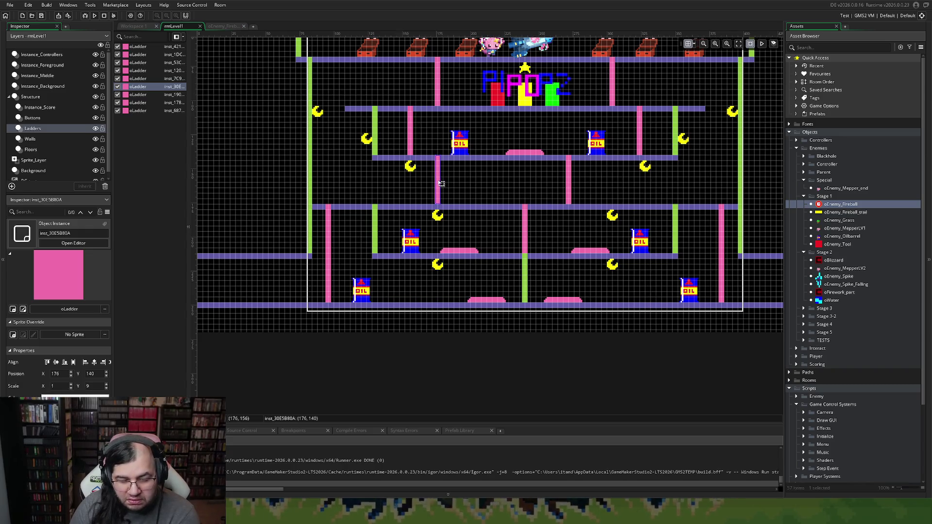
mouse_move(441, 184)
mouse_down()
mouse_move(366, 182)
mouse_move(480, 197)
mouse_move(439, 182)
mouse_up()
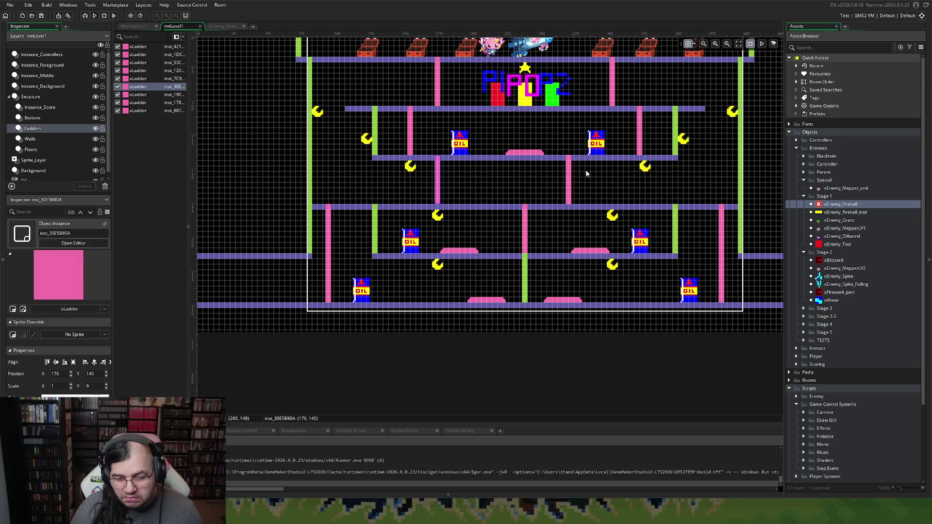
drag(571, 183, 617, 183)
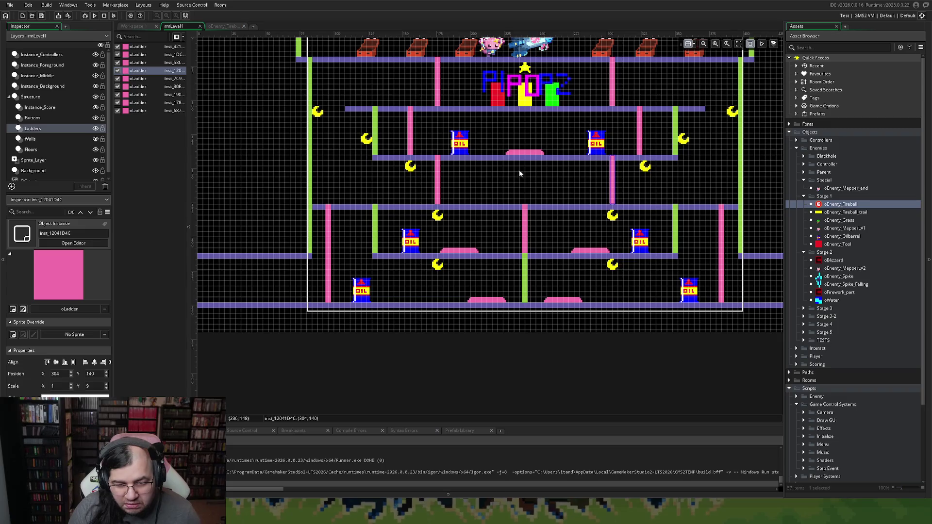
scroll(534, 191, up, 4)
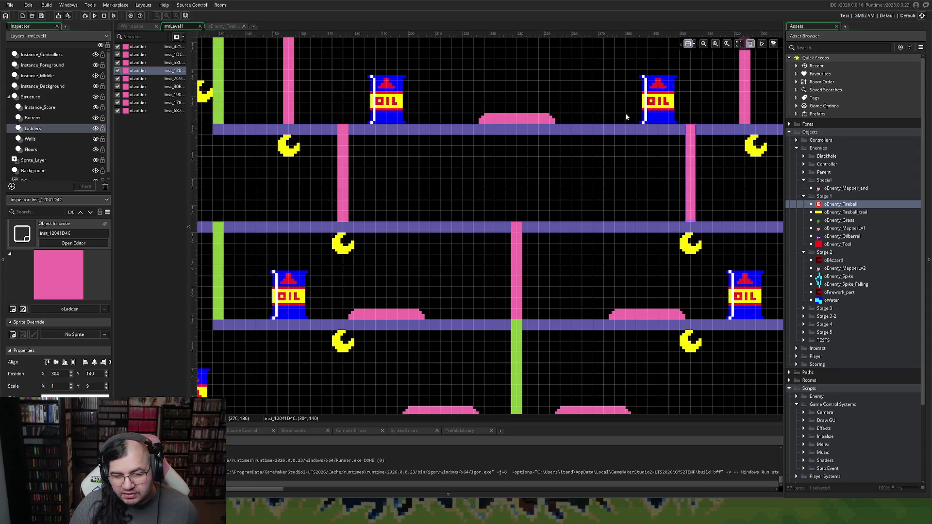
Shift an oil barrel on Instance_Background left so its X reads 288.
scroll(628, 122, up, 2)
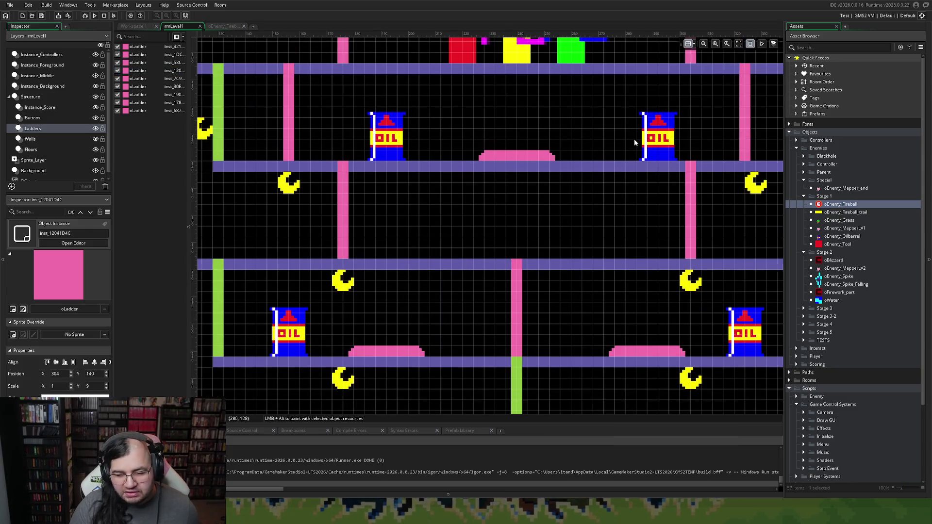
scroll(634, 139, right, 2)
scroll(621, 138, down, 2)
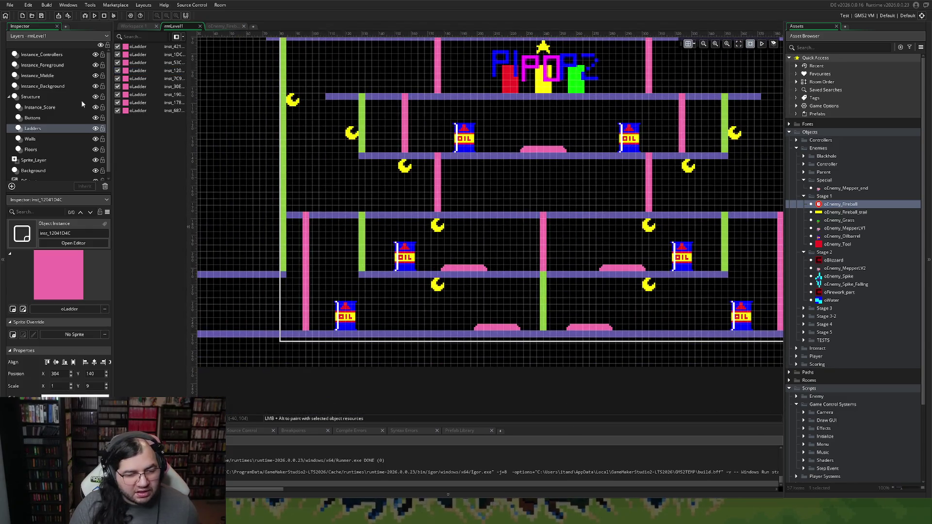
click(55, 88)
drag(631, 144, 627, 145)
scroll(625, 179, up, 2)
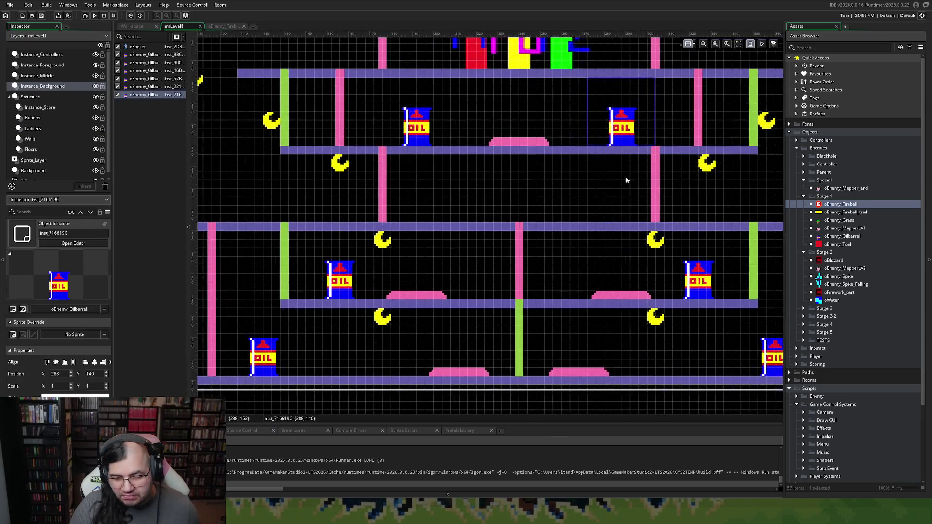
click(595, 185)
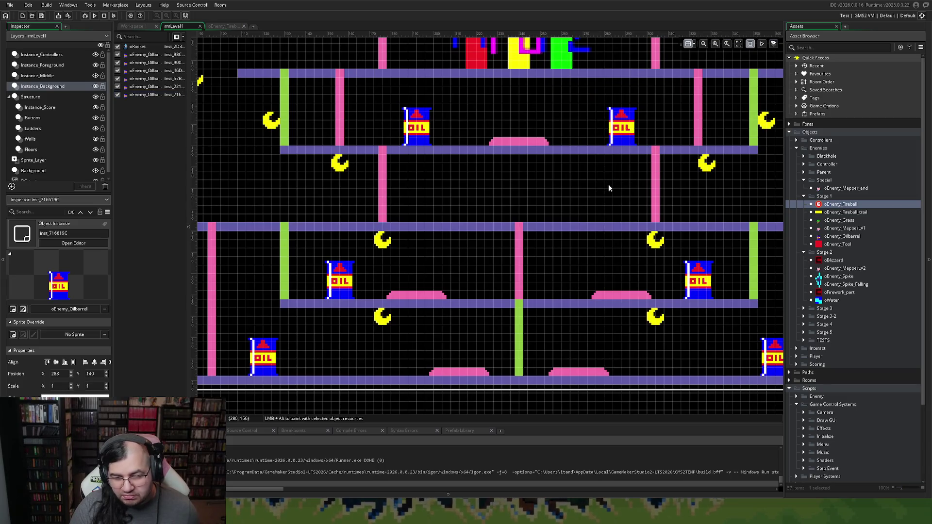
scroll(611, 188, up, 3)
scroll(611, 188, down, 2)
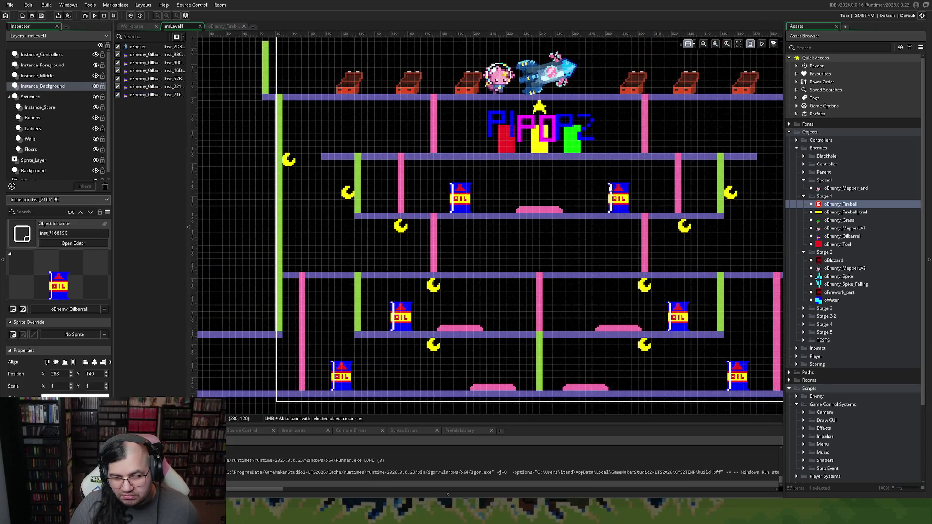
scroll(608, 185, up, 3)
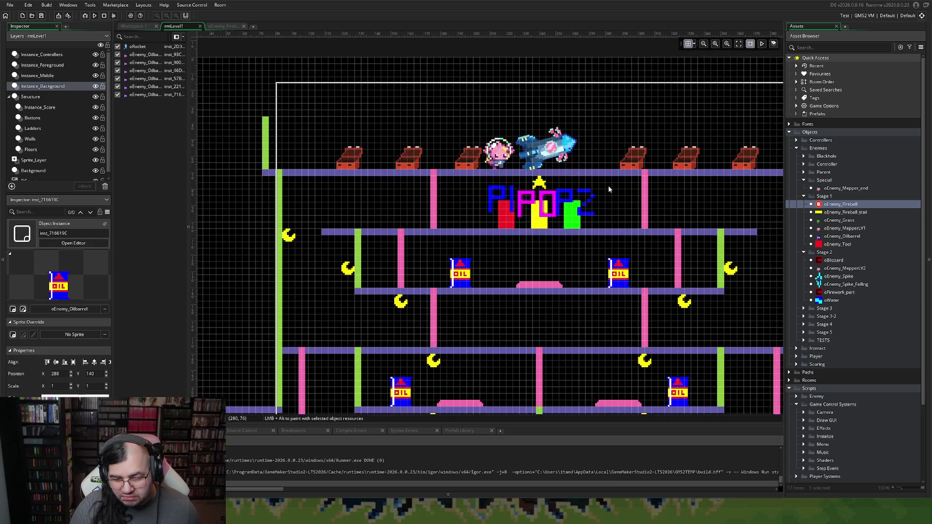
scroll(608, 189, down, 1)
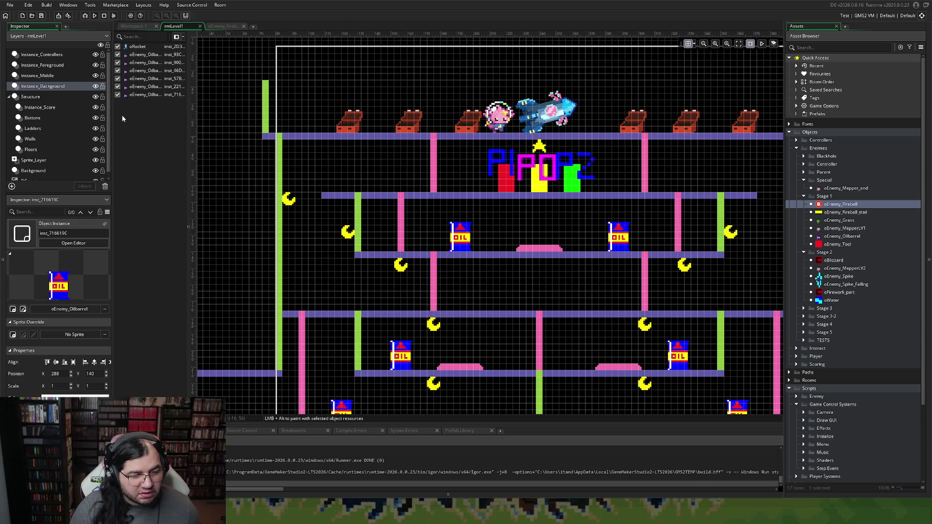
Reselect the Instance_Background layer and scroll the view to review the barrels.
click(34, 85)
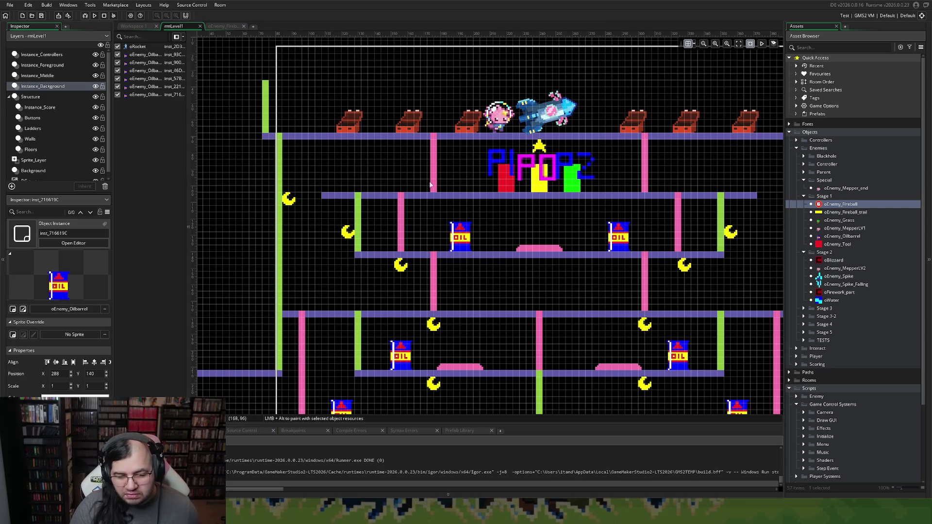
scroll(444, 190, right, 1)
scroll(444, 191, right, 2)
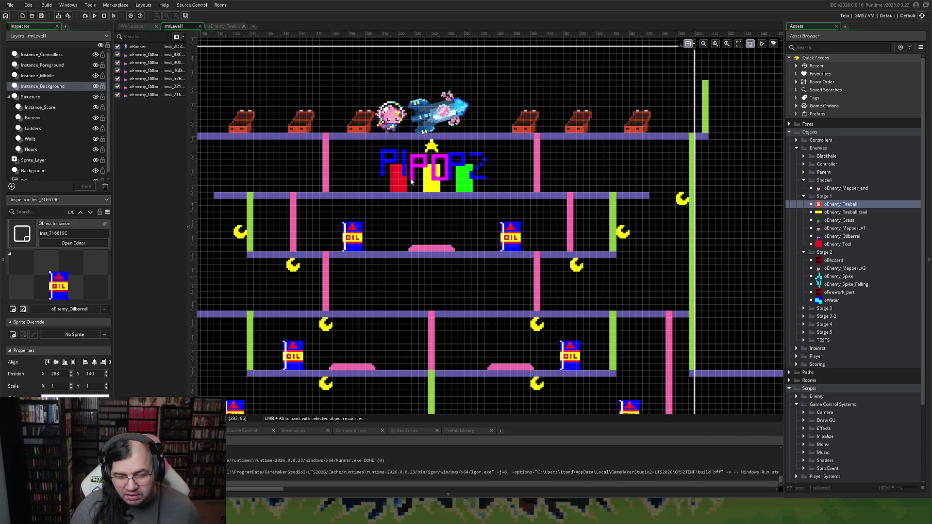
scroll(57, 97, down, 1)
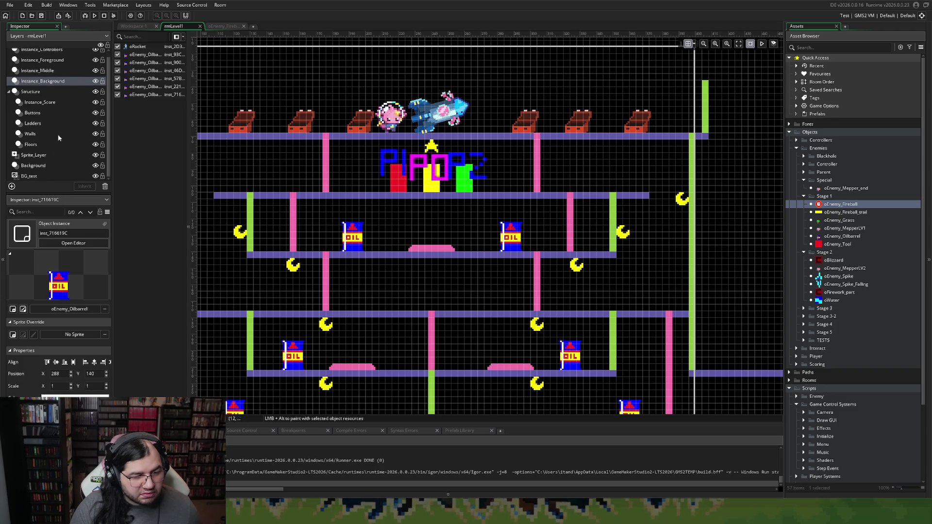
Check the top-floor treasure chests' X positions, one reading x 324.
click(33, 155)
click(512, 131)
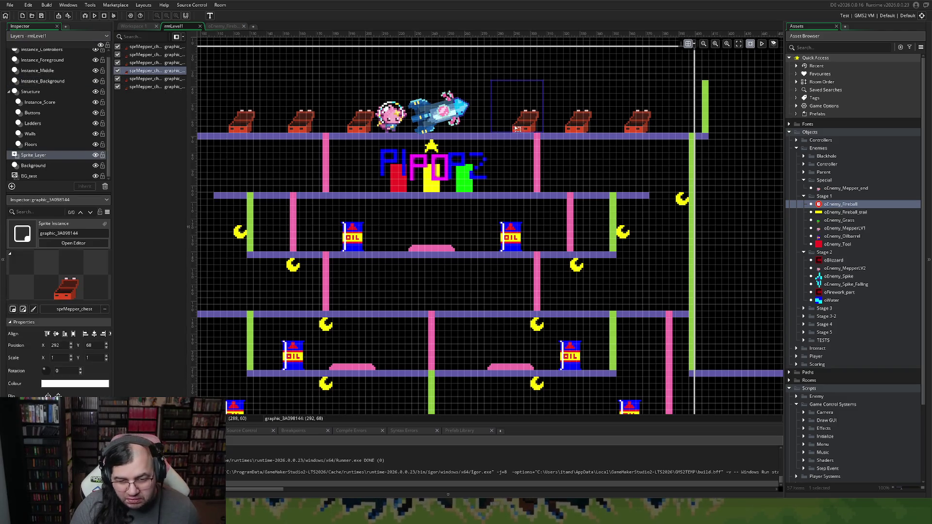
click(580, 130)
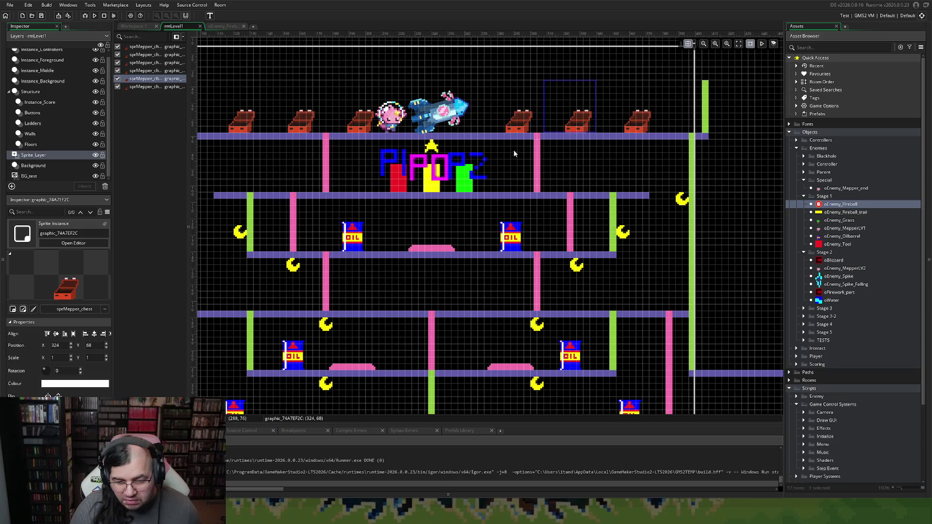
scroll(514, 153, down, 1)
scroll(512, 154, up, 2)
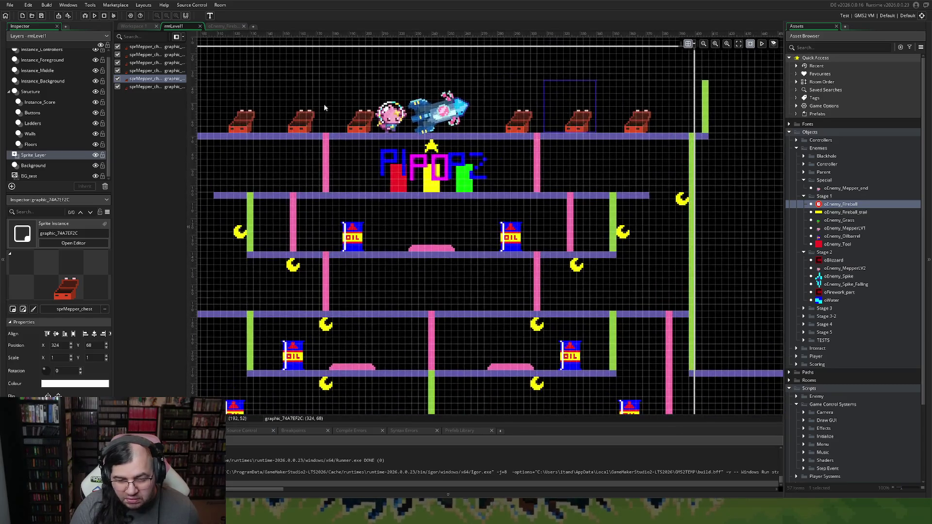
Step through the Floors, Walls, Ladders, Buttons and Instance_Score layers, then open Workspace 1.
click(39, 145)
click(40, 134)
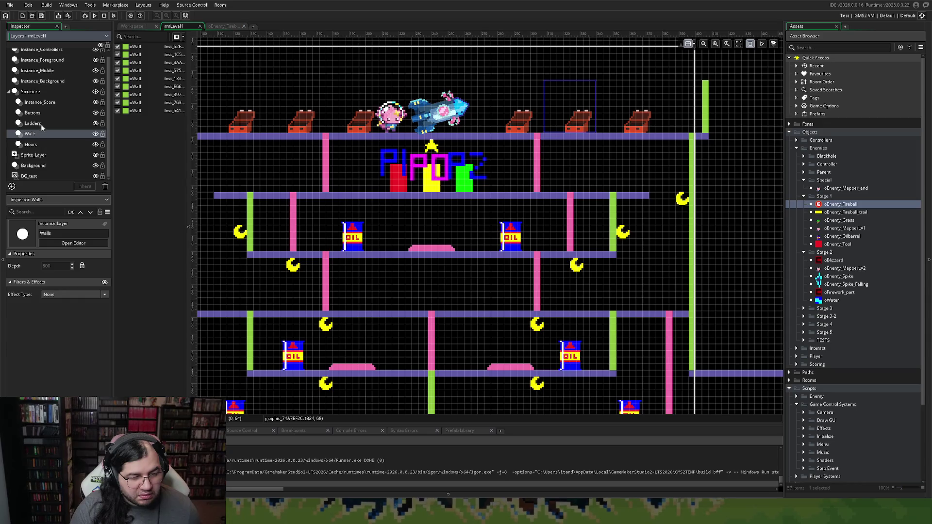
click(40, 124)
click(41, 113)
click(43, 103)
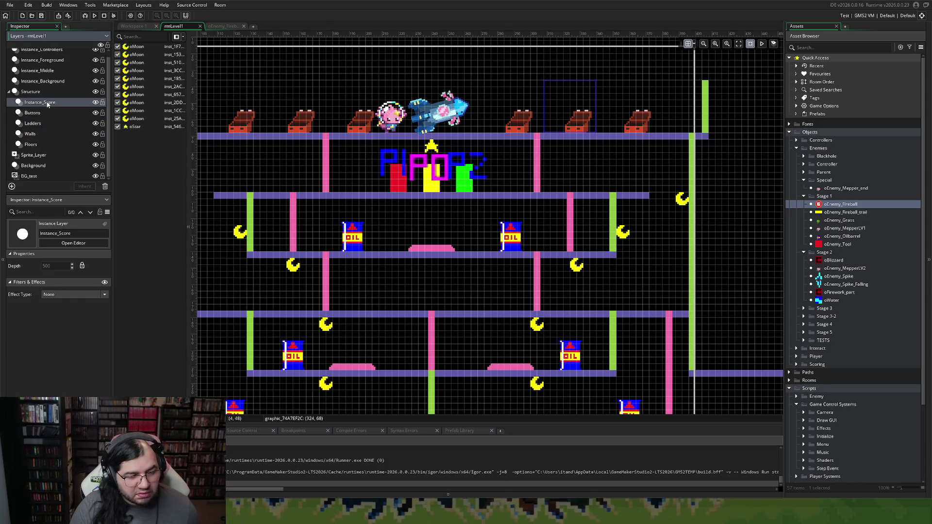
double_click(830, 300)
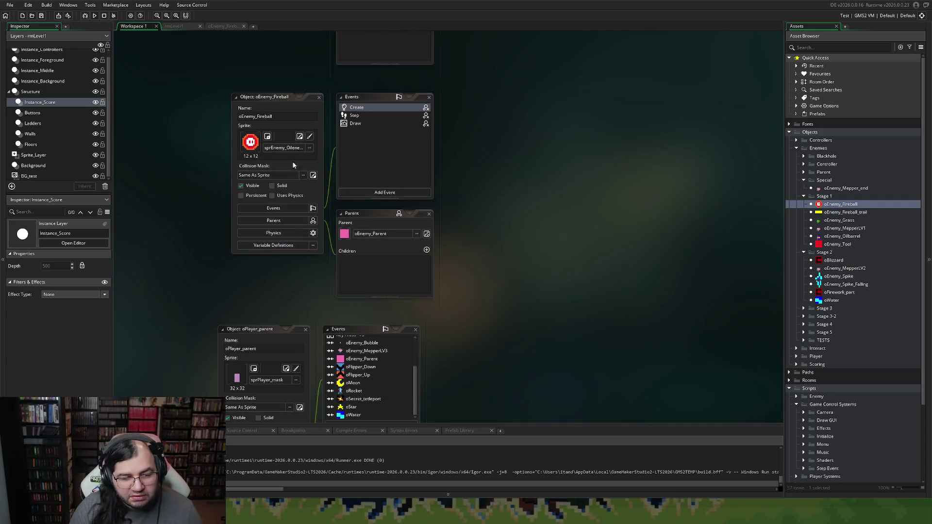
Open the Create event code of the oEnemy_MepperLV1 object.
double_click(838, 189)
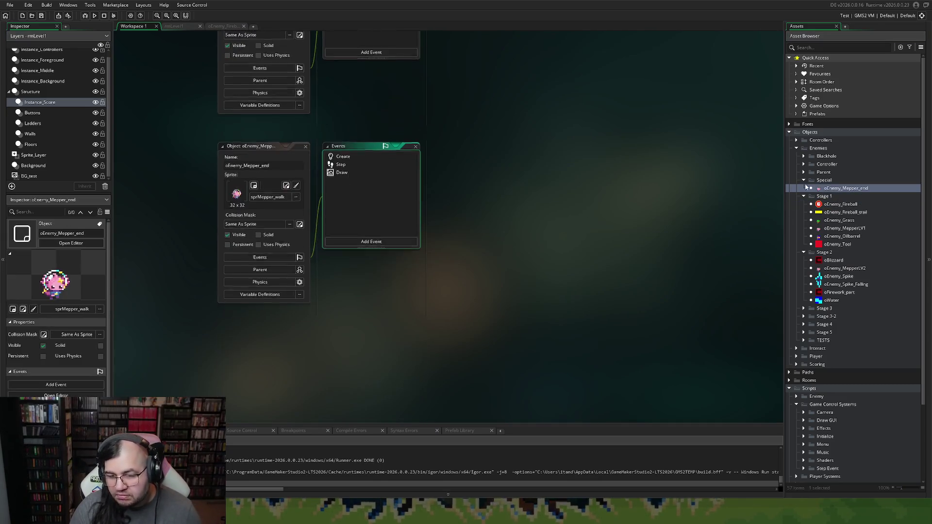
click(803, 180)
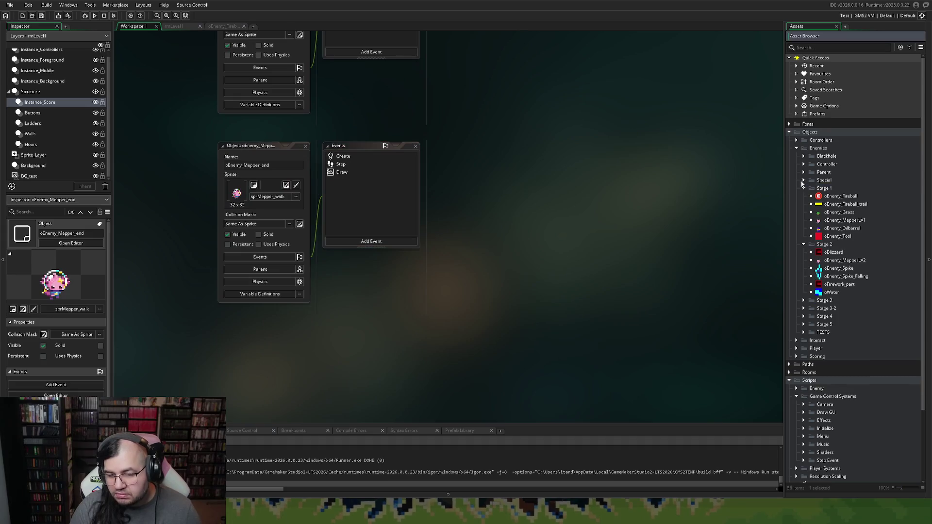
double_click(821, 221)
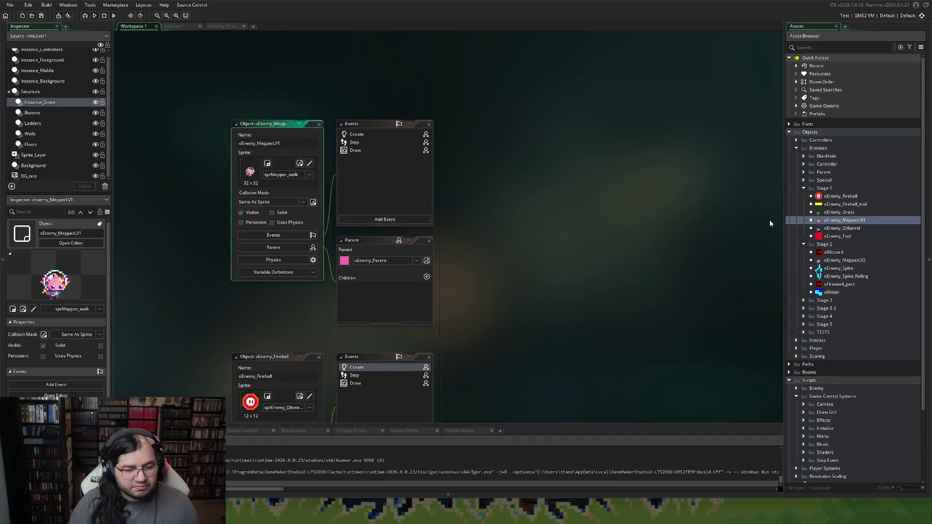
double_click(357, 134)
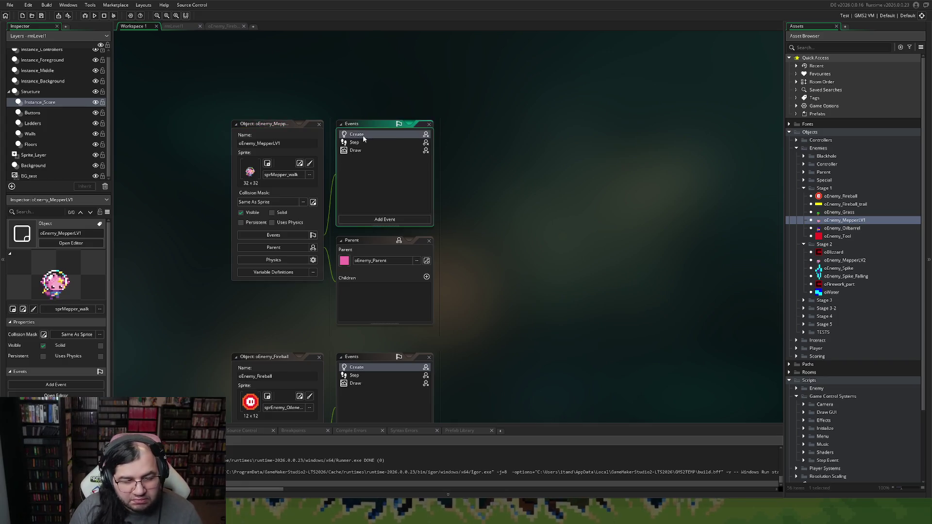
Change the 292 on line 19 to 288 and clear the 292 on line 34.
scroll(679, 186, down, 3)
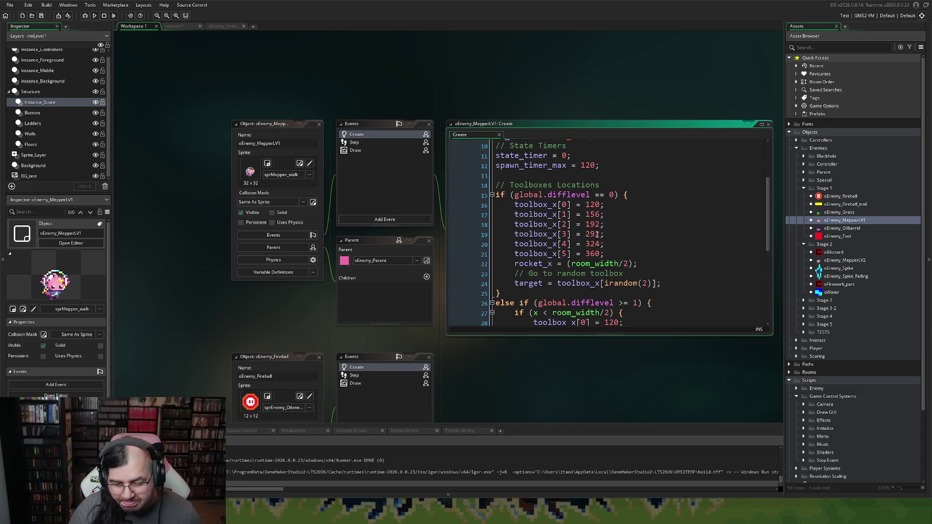
double_click(600, 235)
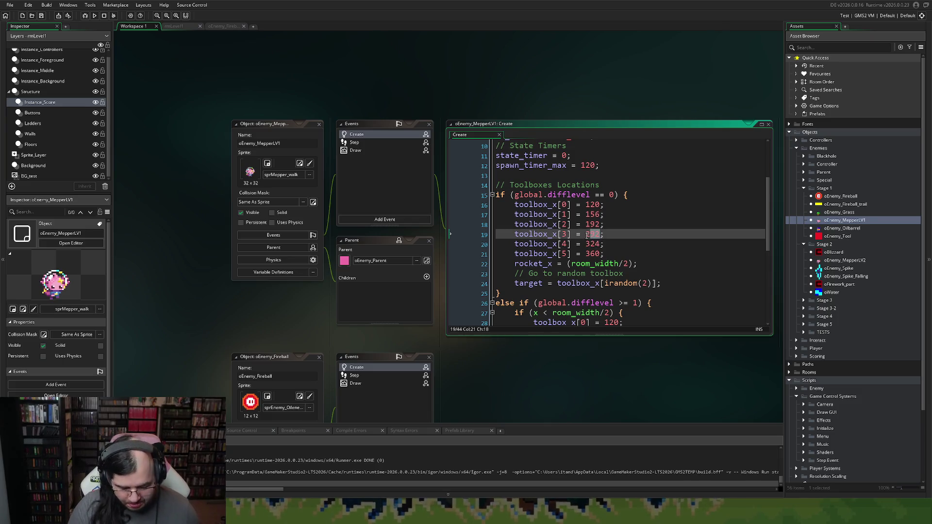
text(88)
scroll(604, 244, down, 2)
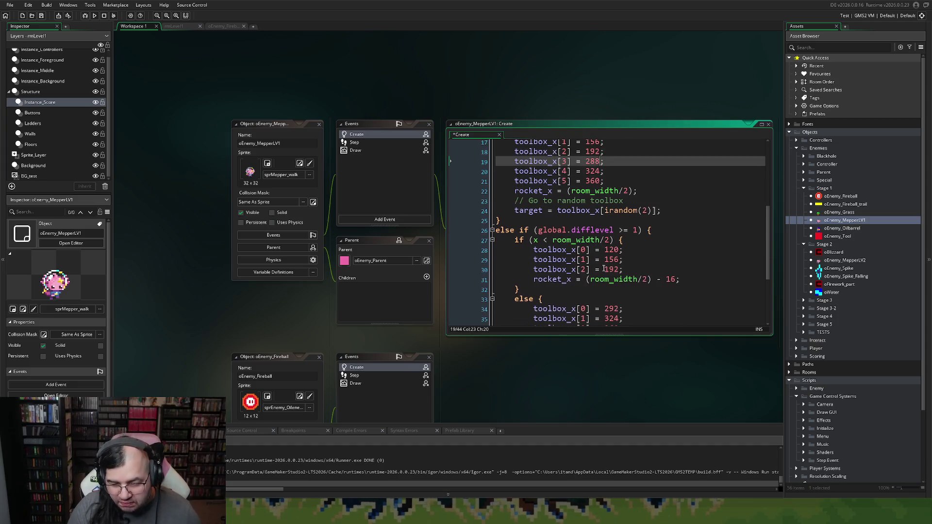
scroll(612, 261, down, 2)
click(619, 236)
key(BackSpace)
key(BackSpace)
Make line 34's value 288, then return to rmLevel1 and zoom out to the whole room.
text(88)
click(175, 25)
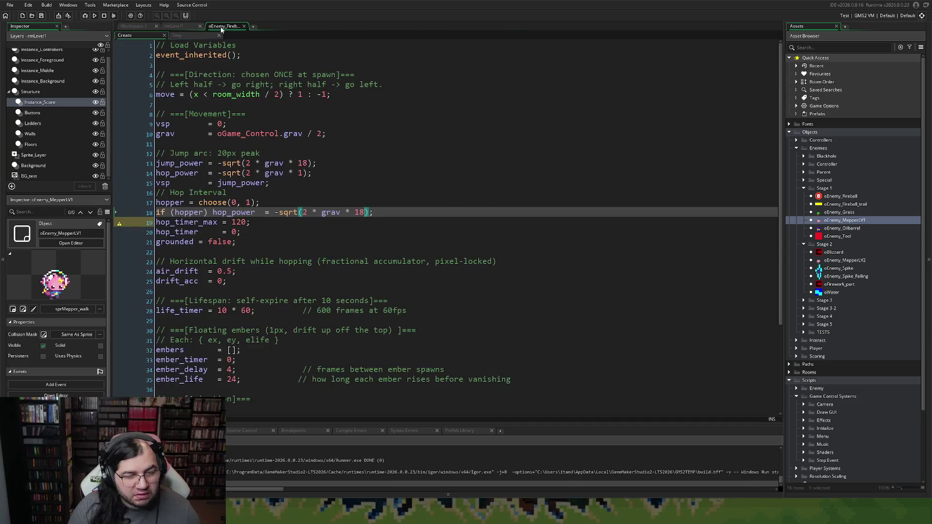
scroll(418, 234, down, 2)
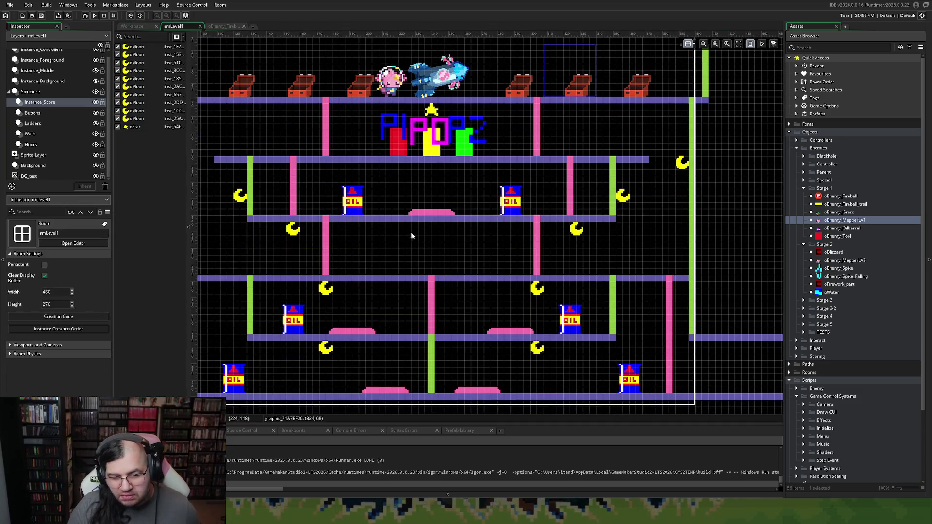
scroll(425, 248, up, 3)
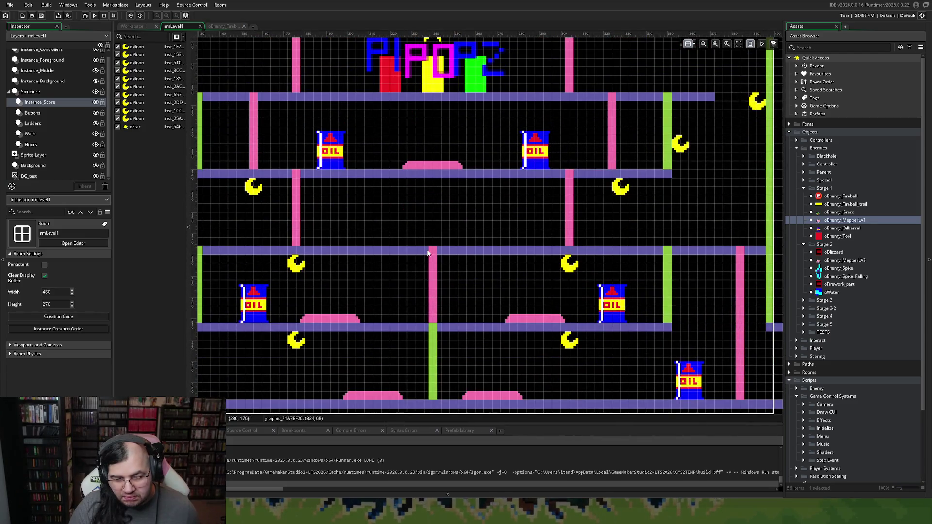
scroll(428, 253, down, 2)
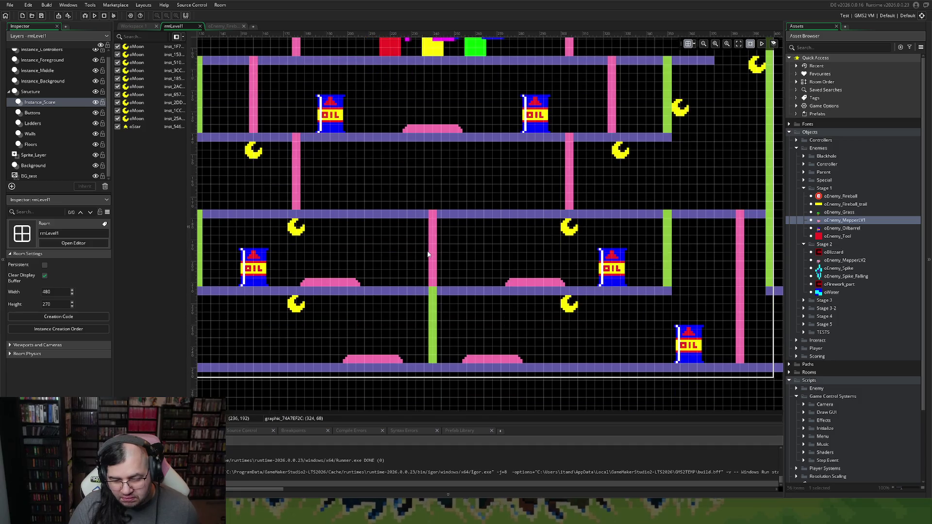
scroll(428, 254, left, 3)
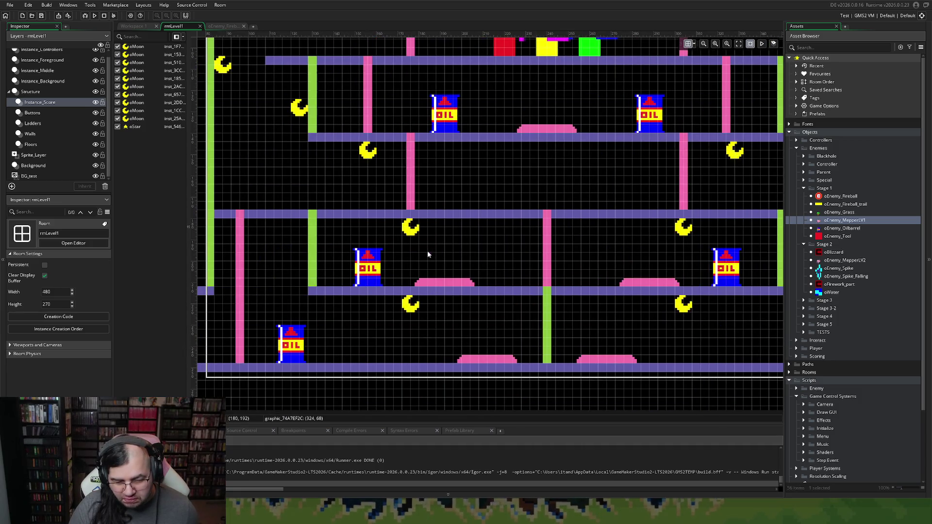
ctrl+scroll(425, 254, down, 3)
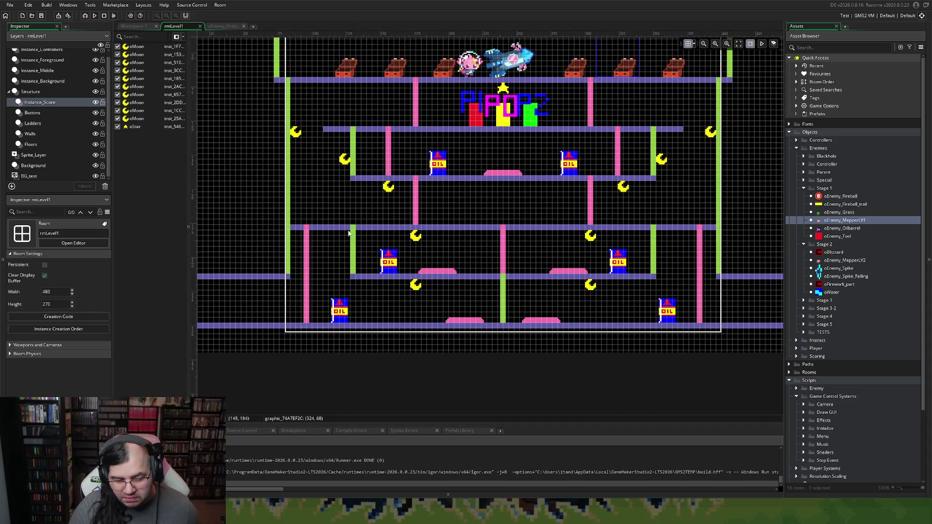
Move two moons to x 144 and x 340, and place two above the oil drums.
drag(416, 237, 369, 238)
drag(593, 239, 642, 239)
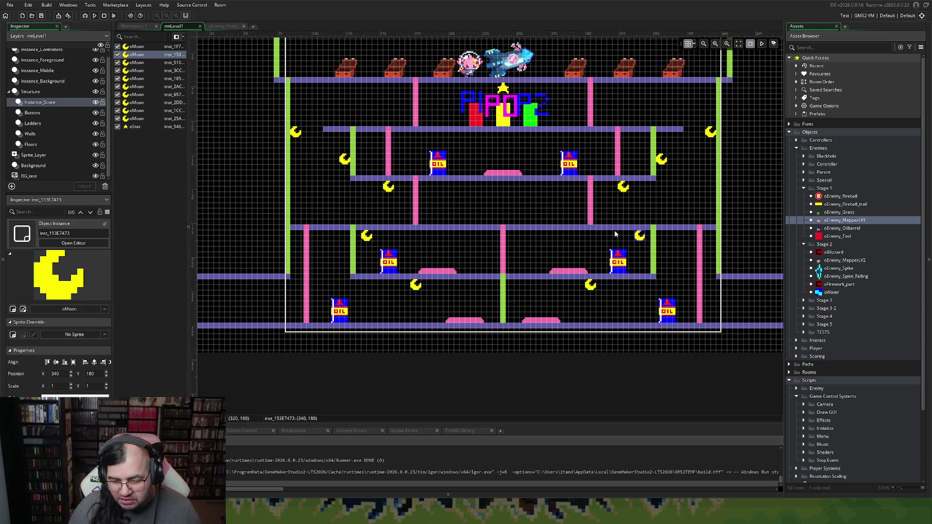
mouse_move(624, 187)
mouse_down()
mouse_move(584, 199)
mouse_move(459, 192)
mouse_move(389, 173)
mouse_move(372, 139)
mouse_move(438, 139)
mouse_up()
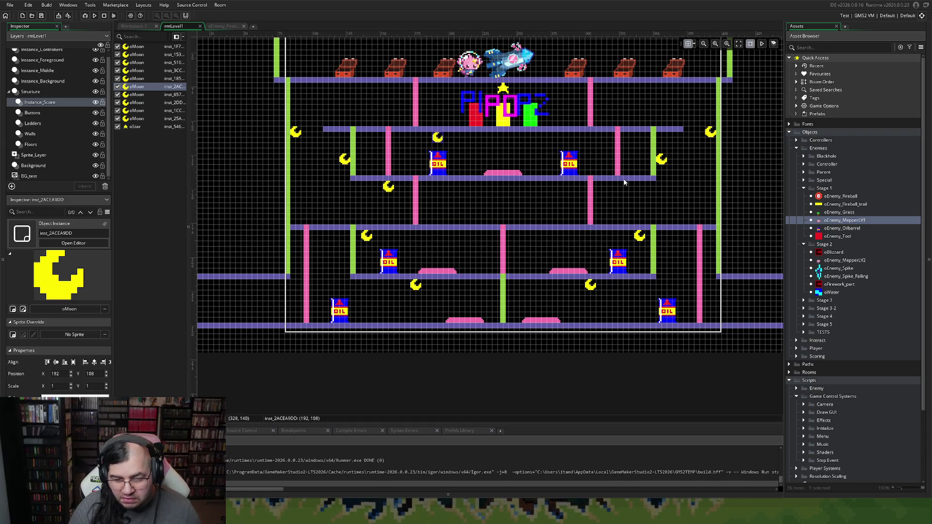
mouse_move(389, 187)
mouse_down()
mouse_move(545, 163)
mouse_move(570, 138)
mouse_up()
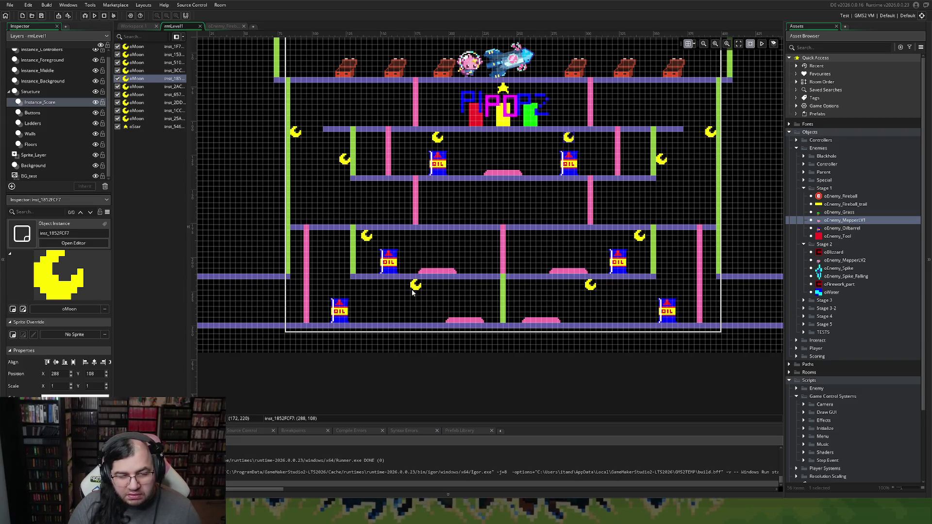
Spread the lowest pair of moons apart, moving the lower-left and lower-right moons.
mouse_move(411, 290)
mouse_down()
mouse_move(357, 291)
mouse_move(339, 277)
mouse_move(343, 266)
mouse_move(340, 286)
mouse_move(344, 268)
mouse_move(343, 285)
mouse_move(416, 299)
mouse_move(389, 298)
mouse_up()
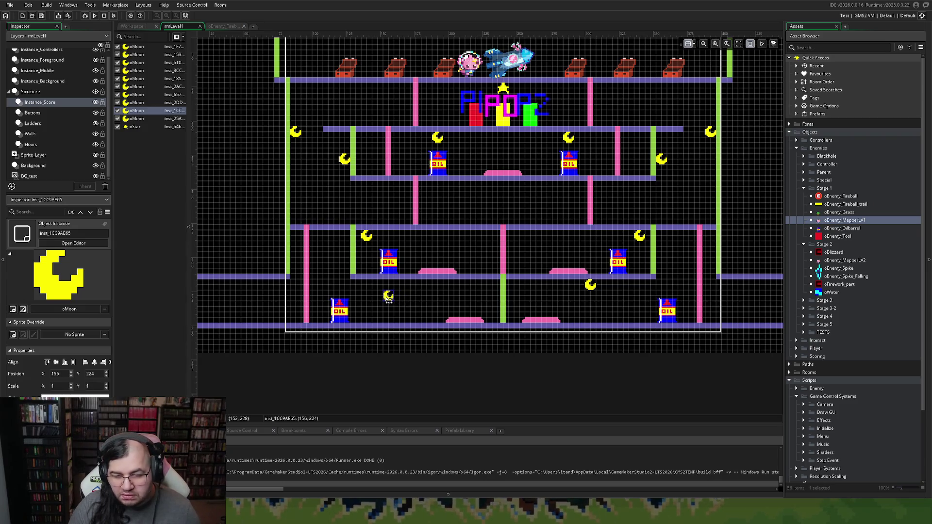
mouse_move(388, 300)
mouse_down()
mouse_move(339, 168)
mouse_move(362, 103)
mouse_move(343, 92)
mouse_up()
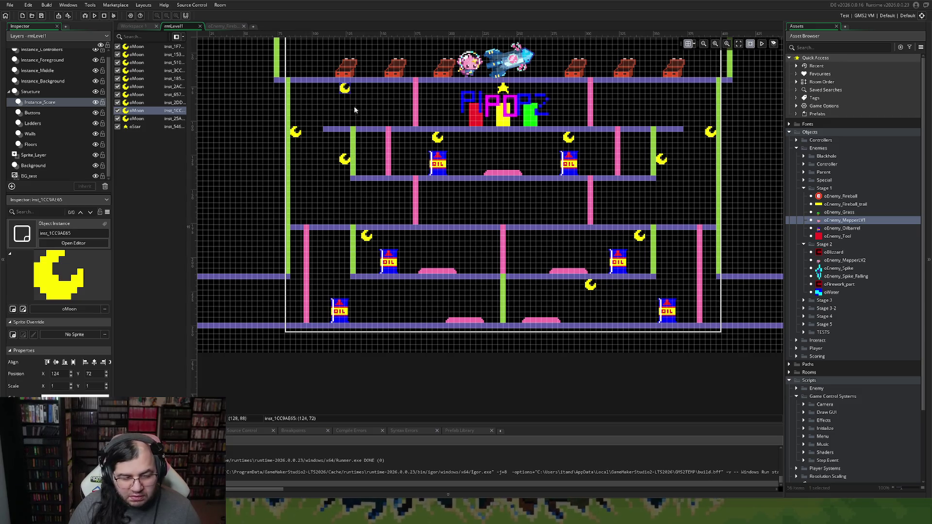
drag(344, 91, 345, 152)
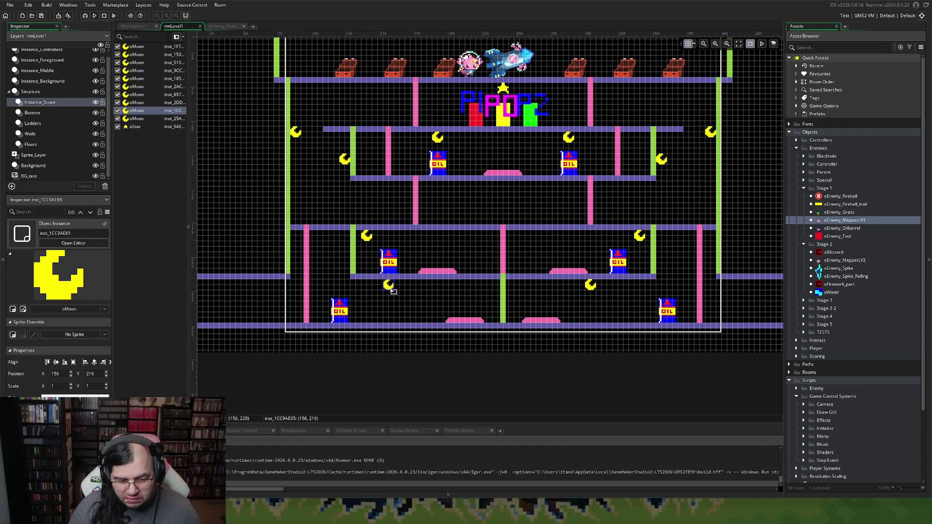
drag(593, 289, 624, 288)
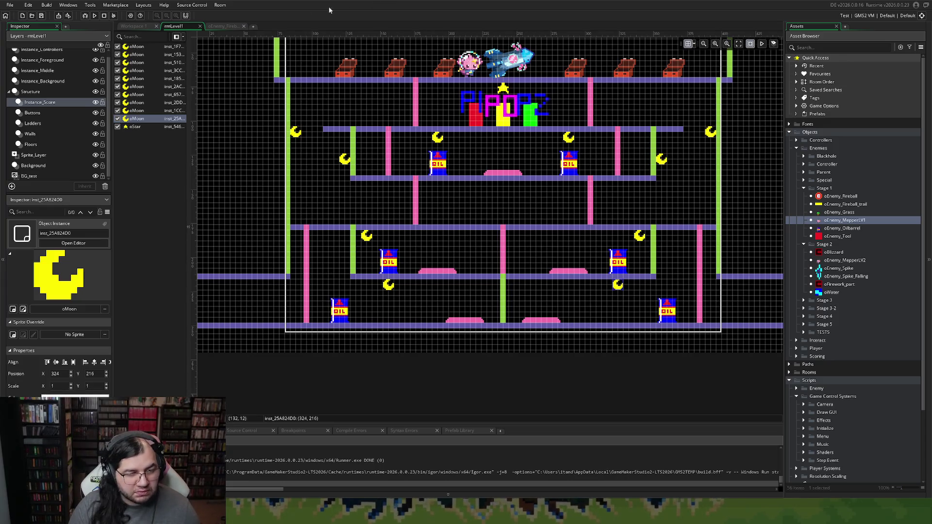
click(94, 19)
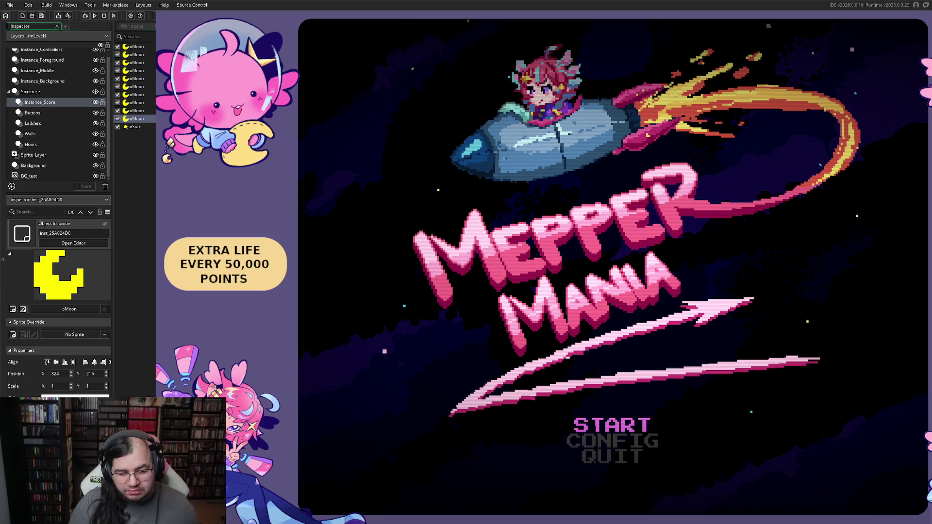
On the Mepper Mania title menu, choose START then BEGIN to enter the Perilous Pitstop stage.
key(Return)
key(Down)
key(Up)
key(Return)
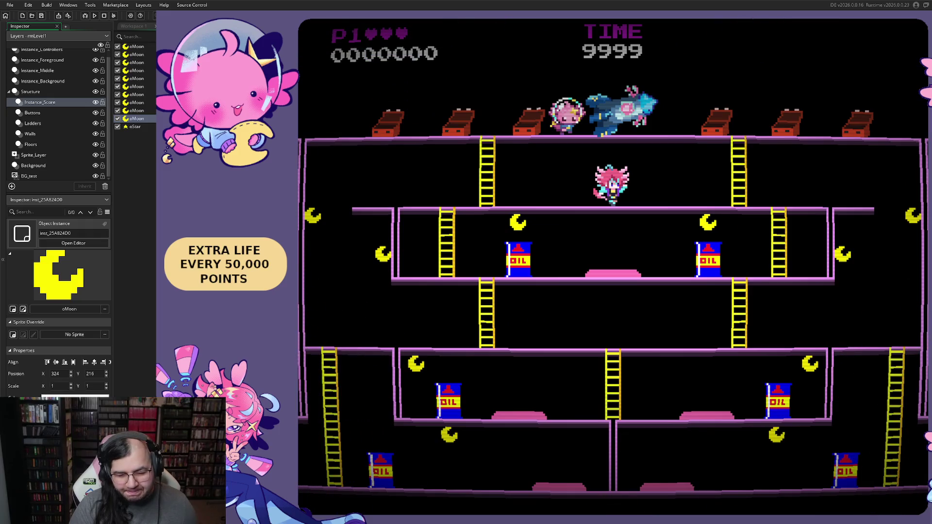
Run the first floor, descend the central ladder, jump by the oil drum, and climb back up.
key(Right)
key(Left)
key(Left)
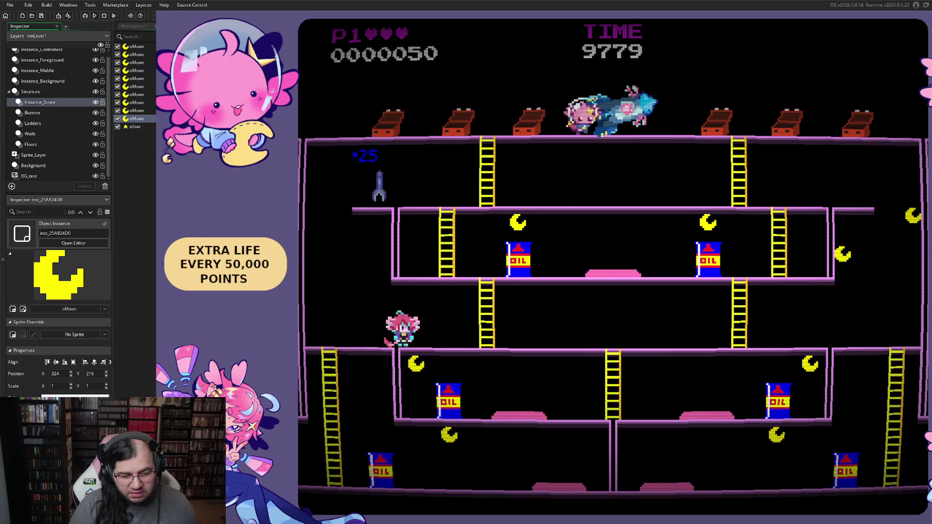
key(Right)
key(Left)
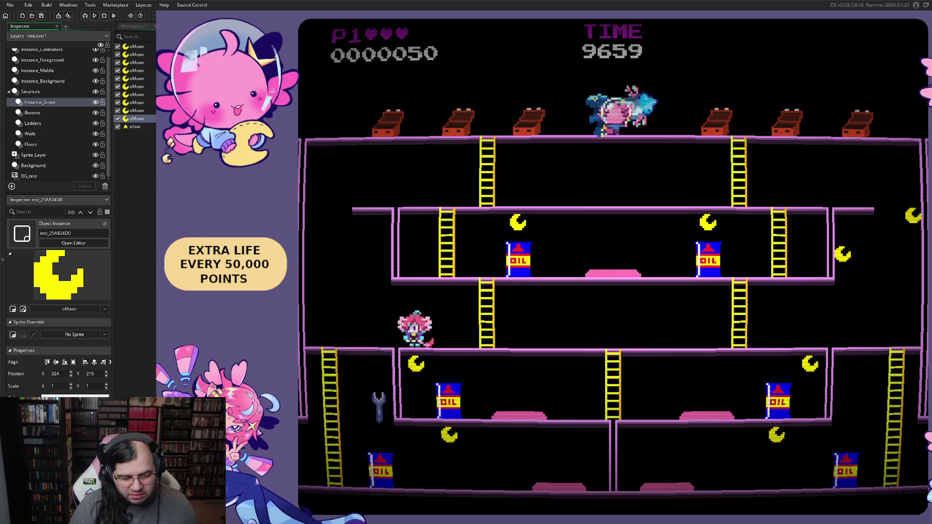
key(Right)
key(Down)
key(Left)
key(space)
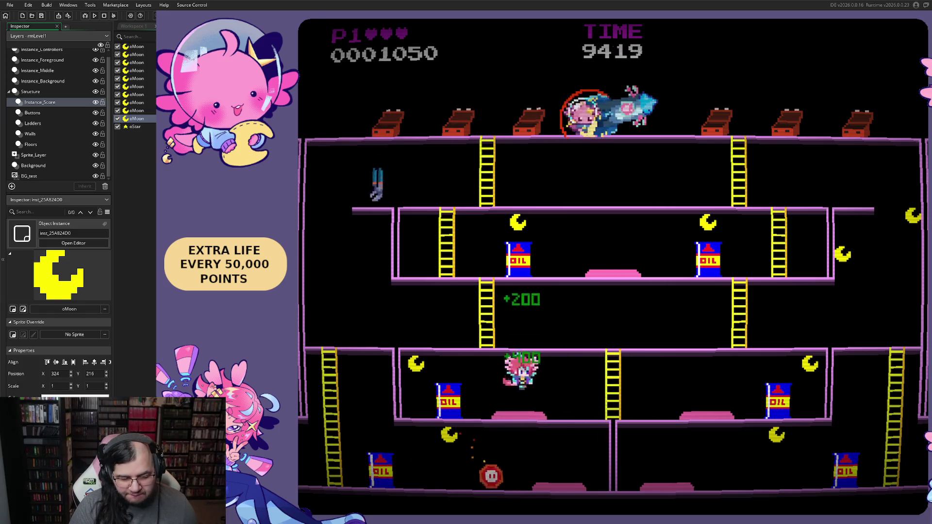
key(space)
key(Left)
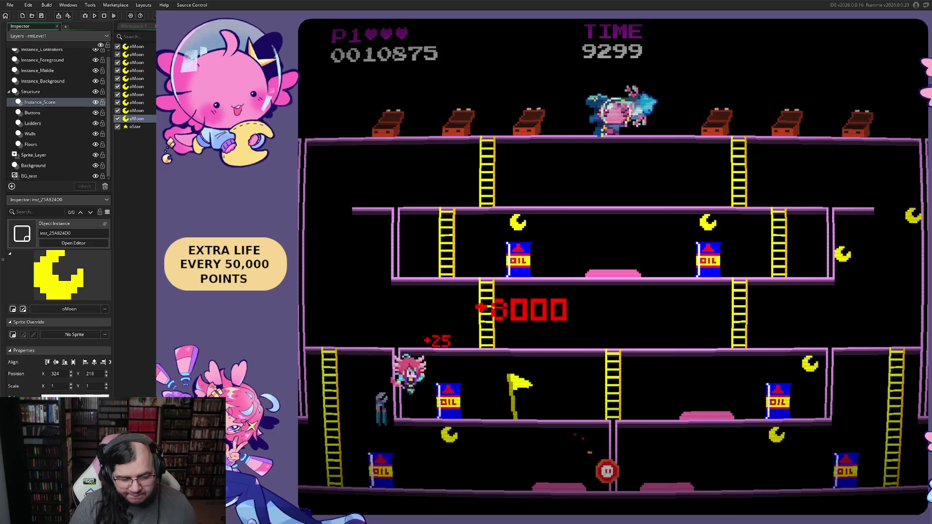
key(Right)
key(space)
key(space)
key(space)
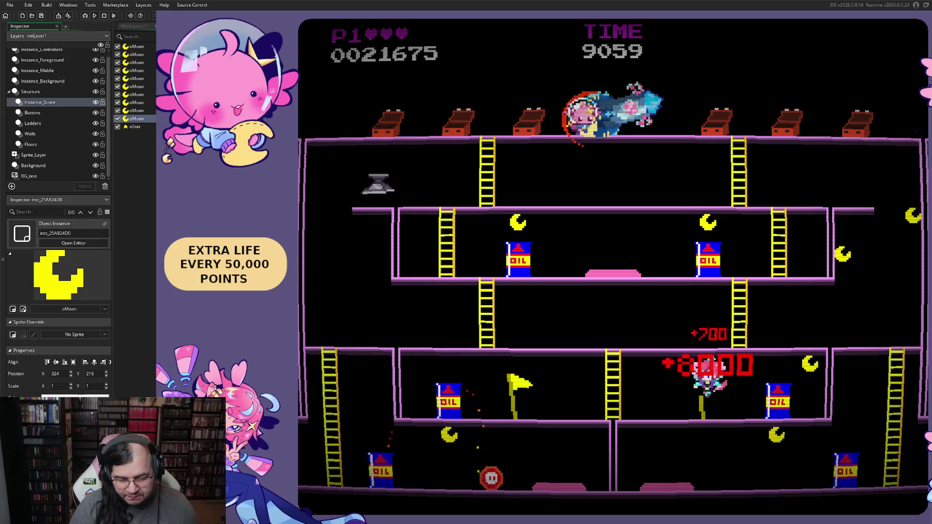
key(Left)
key(Up)
key(Right)
key(Up)
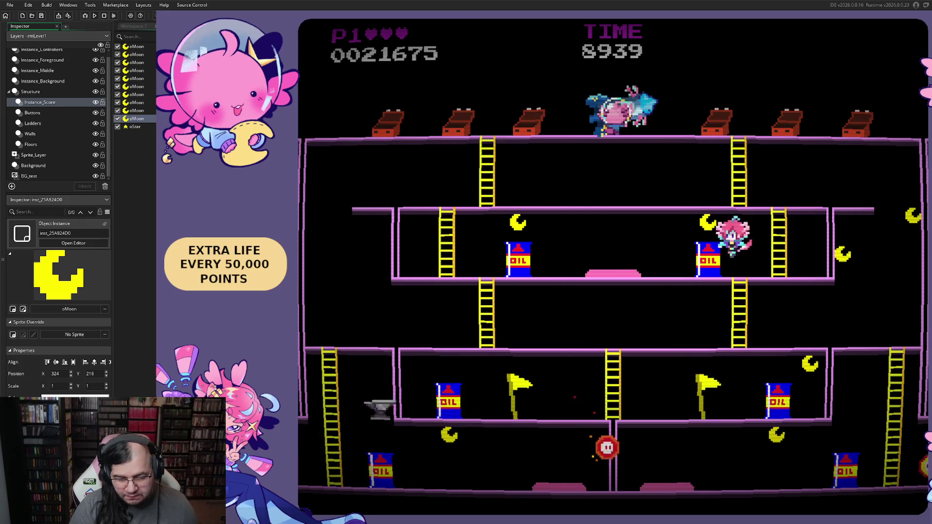
Collect moons across the middle floors, move between floors by ladder, and jump for bonus points.
key(Left)
key(space)
key(space)
key(space)
key(space)
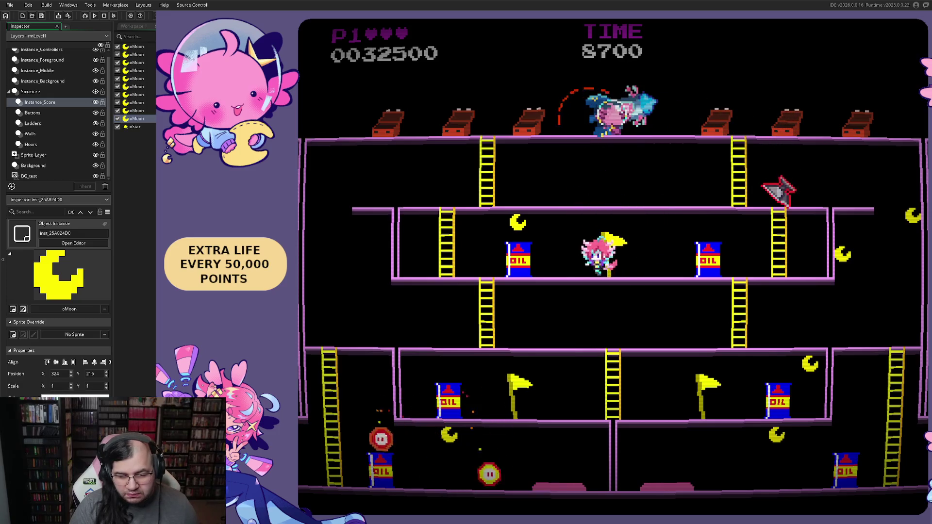
key(Left)
key(space)
key(Up)
key(Right)
key(Right)
key(Left)
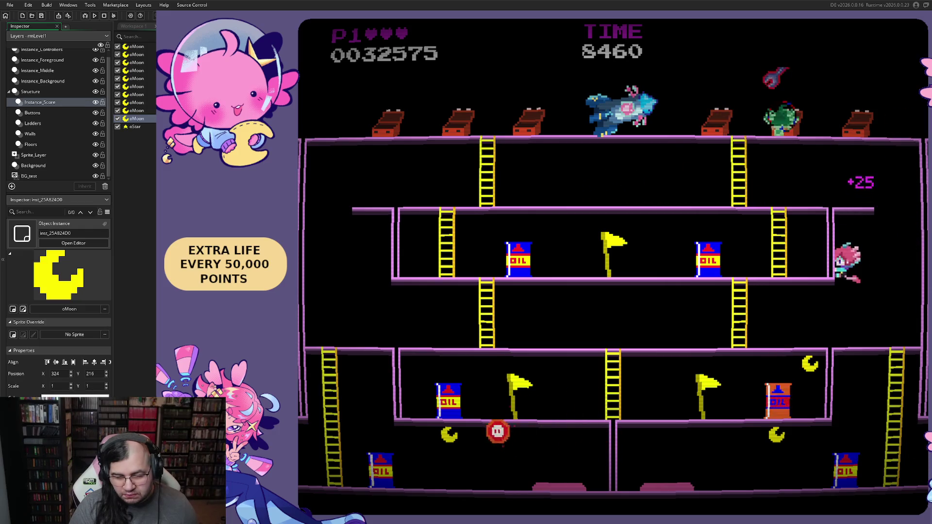
key(Right)
key(Left)
key(Down)
key(Right)
key(Left)
key(Right)
key(Up)
key(Right)
key(Down)
key(Left)
key(space)
key(space)
key(space)
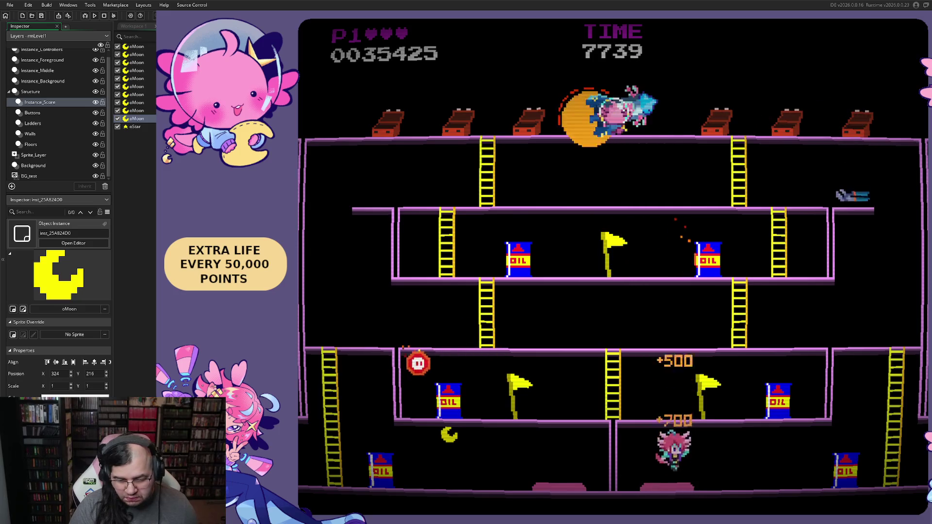
Climb the ladders up through the floors, then descend, collect a moon and jump the fireballs.
key(Right)
key(Left)
key(Right)
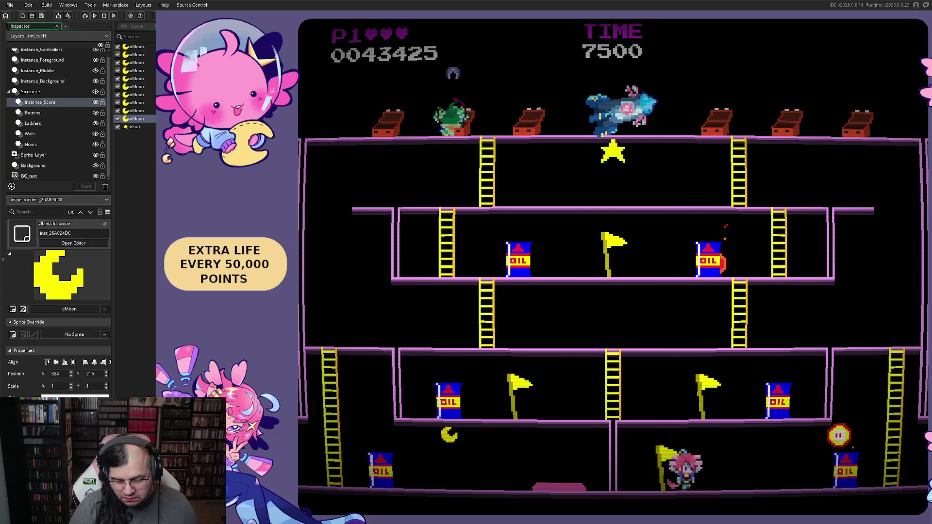
key(Left)
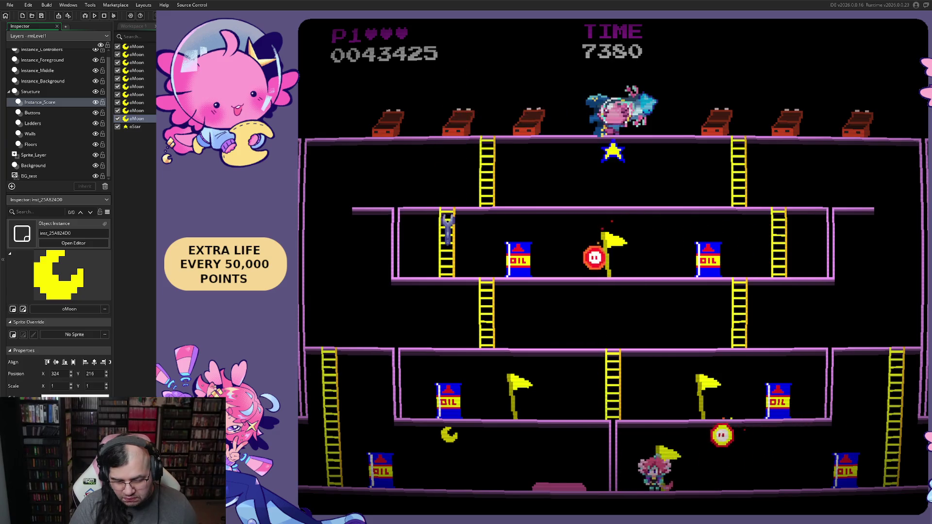
key(Right)
key(Up)
key(Left)
key(Up)
key(Right)
key(Up)
key(Left)
key(Down)
key(Down)
key(Left)
key(Down)
key(Right)
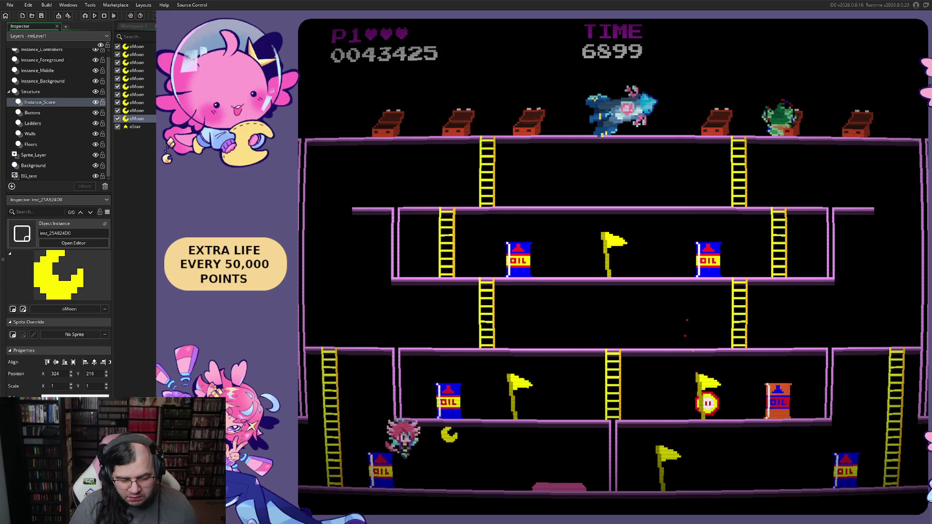
key(Right)
key(space)
key(space)
key(Left)
key(Left)
key(Up)
key(Right)
key(Up)
key(Right)
Drop between floors dodging enemies until score 0054250, then close the game.
key(Left)
key(Down)
key(Left)
key(Right)
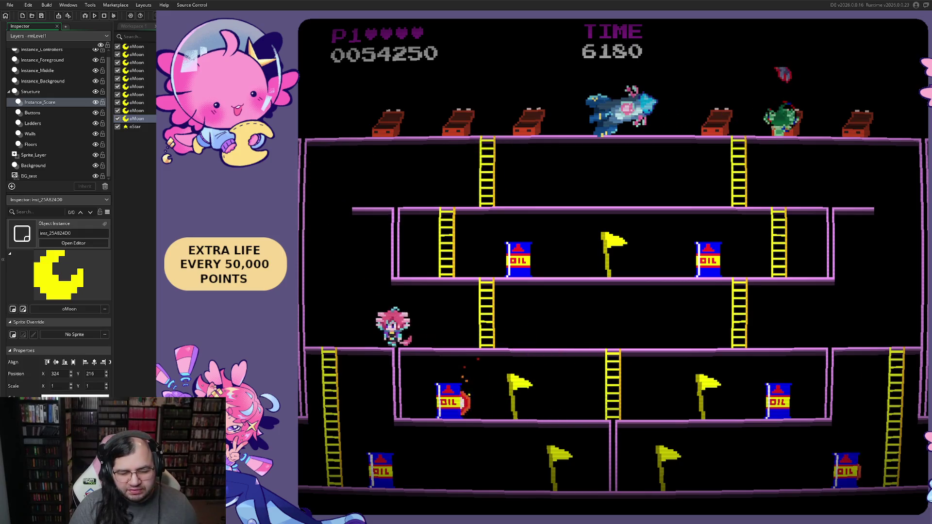
key(Left)
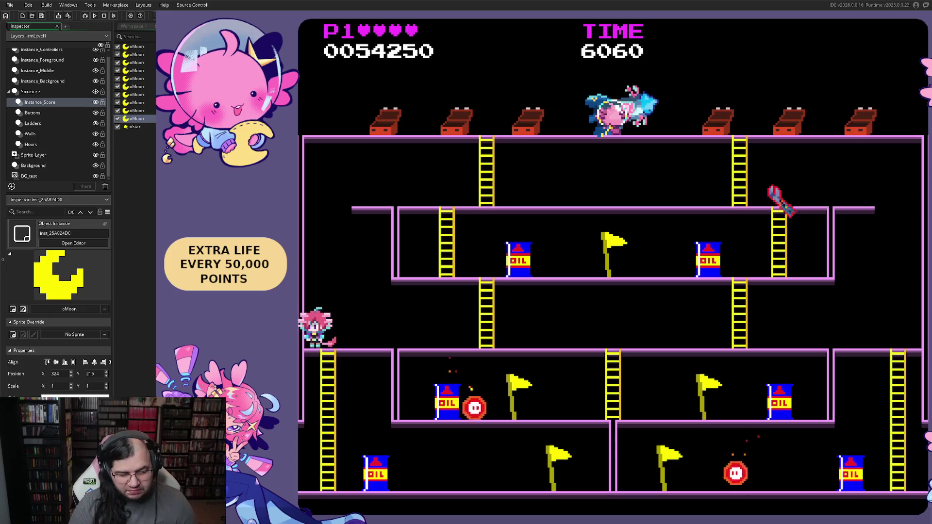
key(Right)
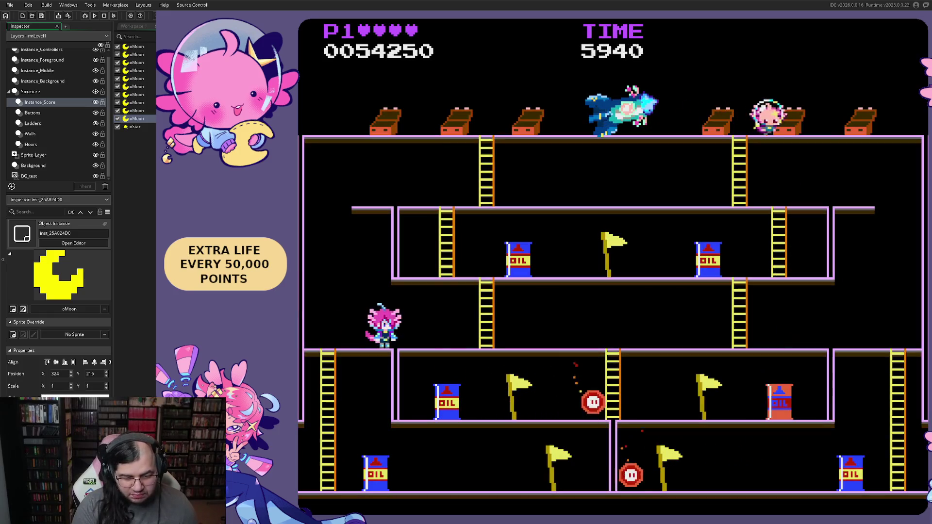
key(Right)
key(Right)
key(Left)
key(Right)
key(Left)
key(Right)
key(Right)
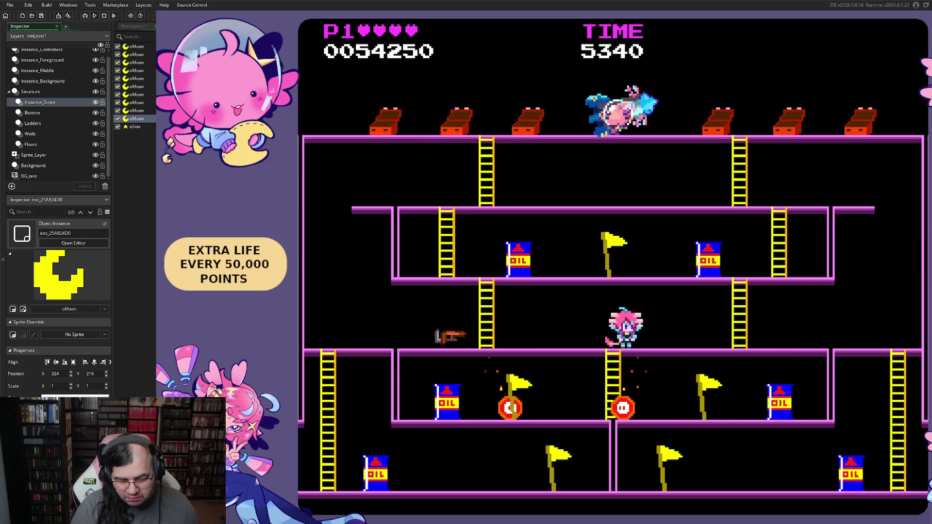
key(Right)
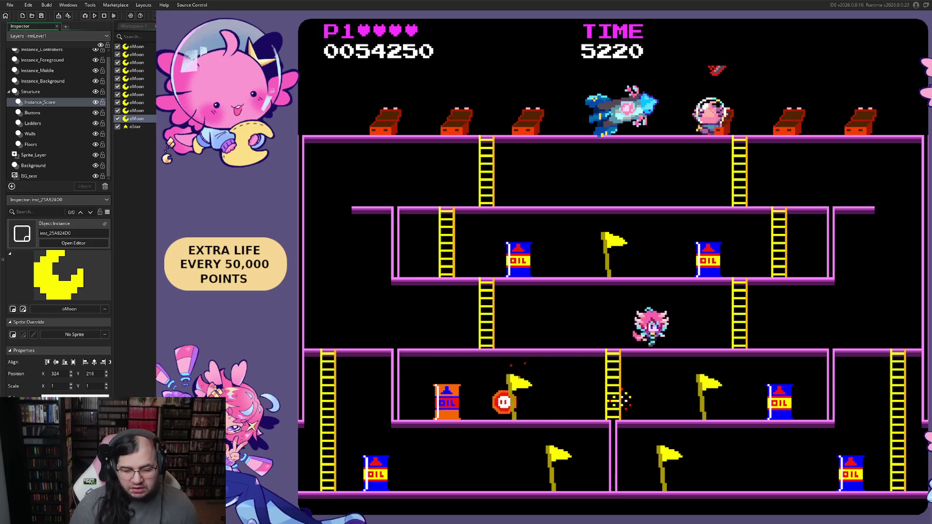
key(Right)
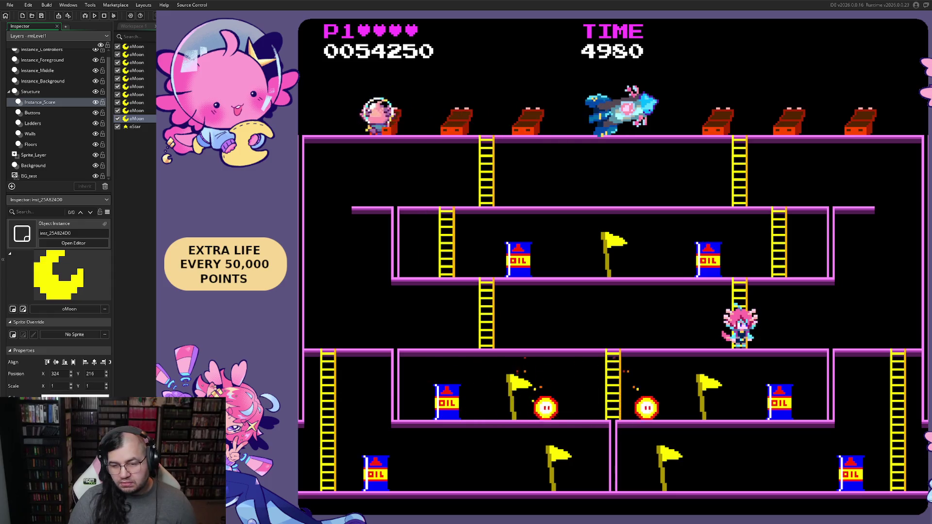
key(Escape)
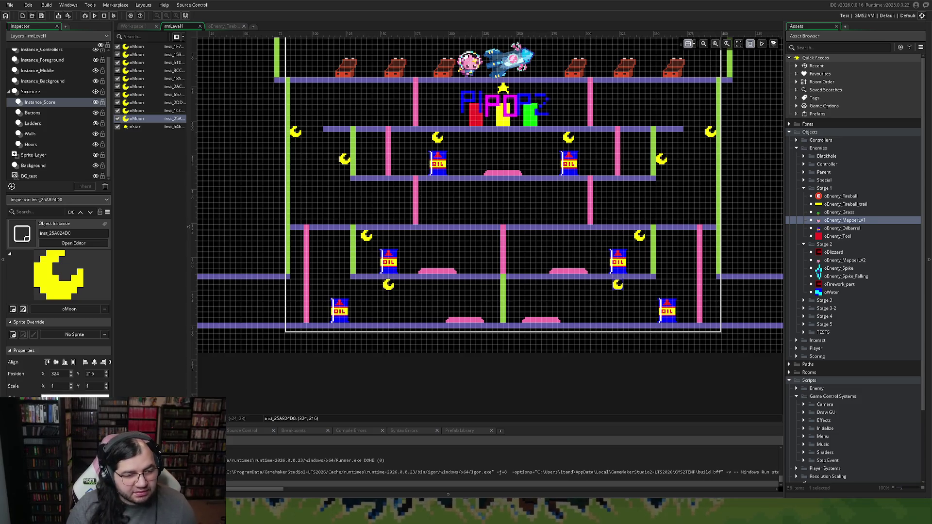
On the Instance_Middle layer, place an oEnemy_Grass enemy into the room.
click(52, 80)
click(52, 73)
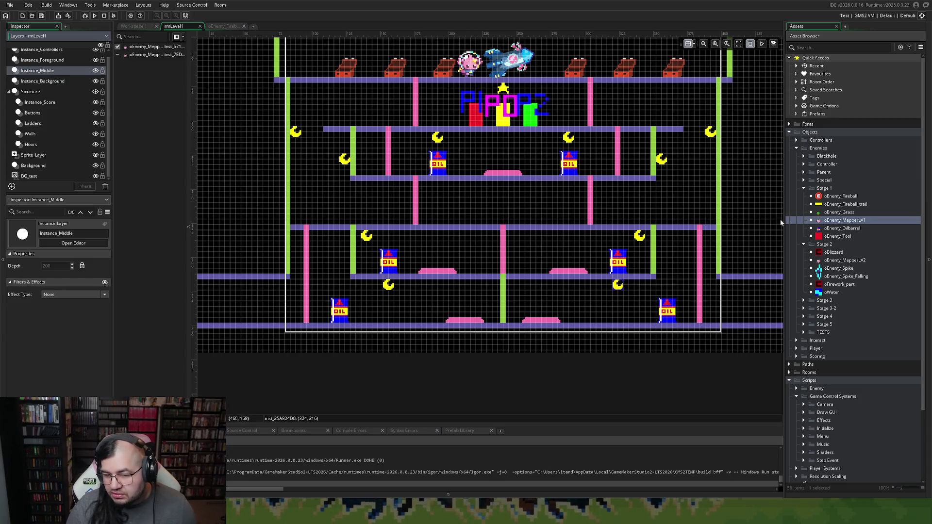
scroll(612, 223, up, 3)
scroll(733, 253, up, 1)
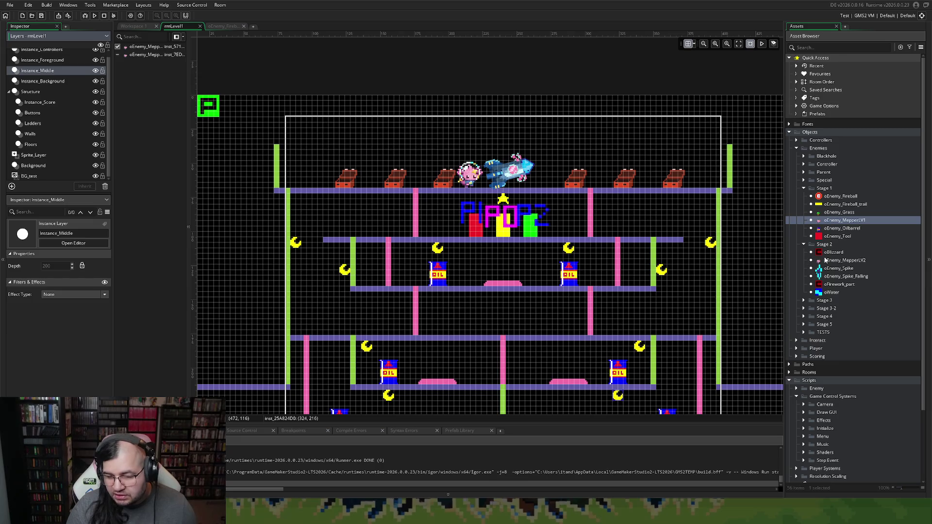
click(835, 213)
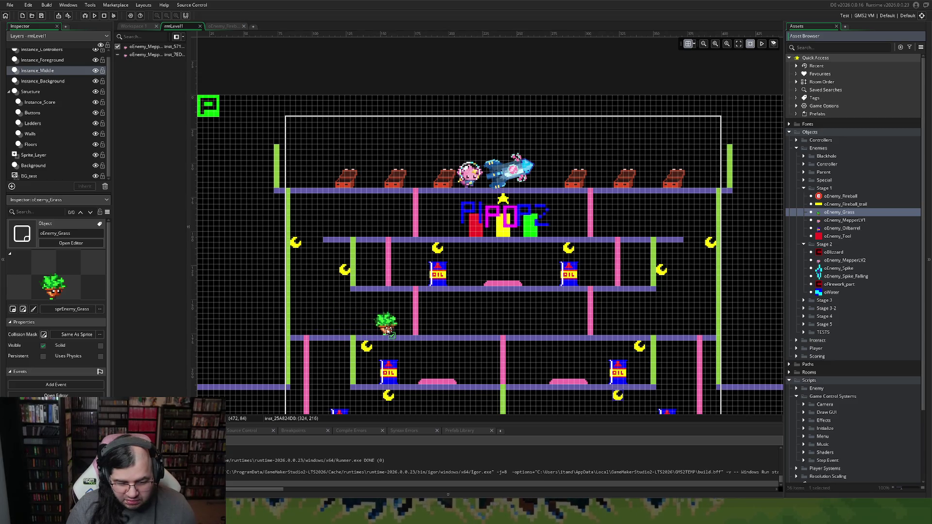
drag(387, 331, 388, 333)
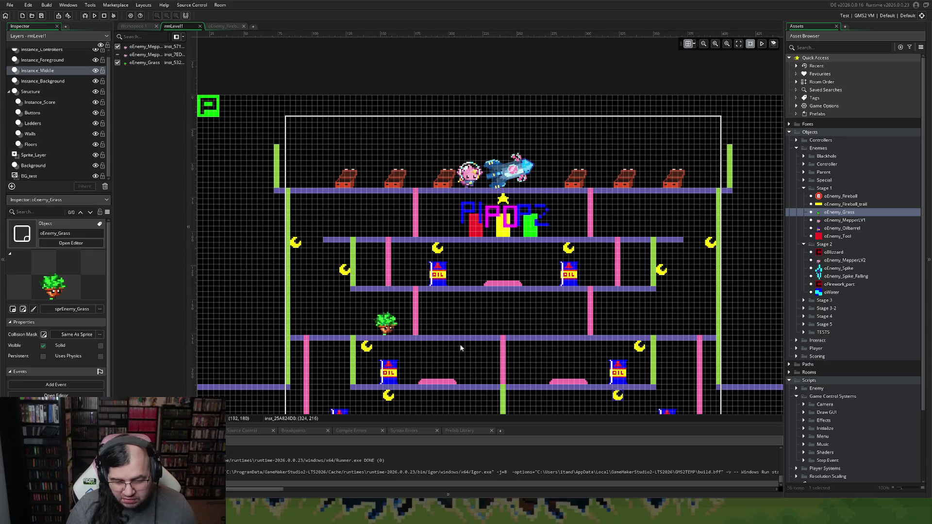
Delete the duplicate grass enemy and move the remaining one to x 240, y 176.
drag(825, 218, 810, 216)
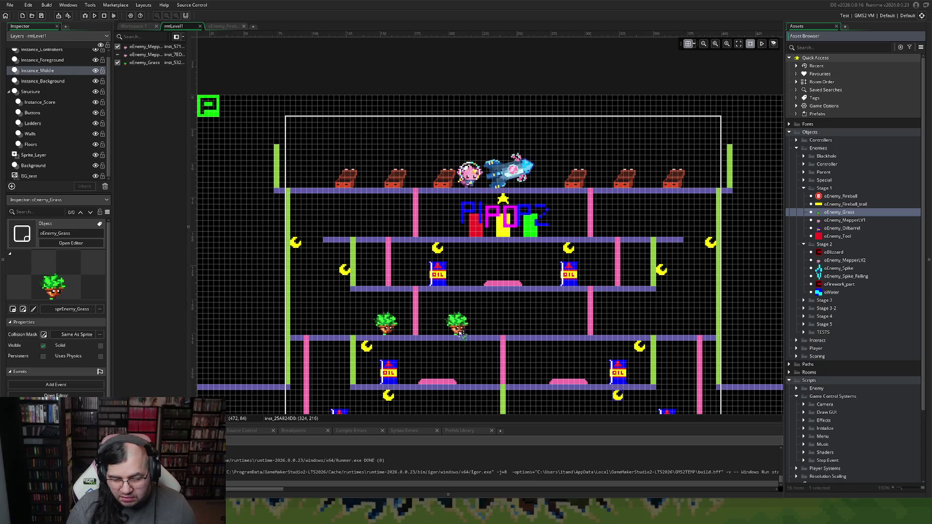
drag(460, 334, 463, 322)
key(Delete)
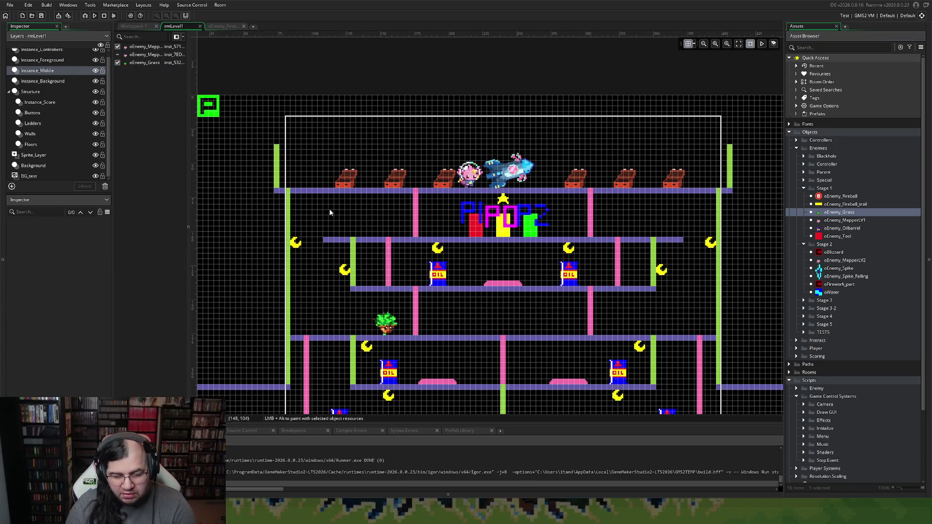
mouse_move(399, 328)
mouse_down()
mouse_move(444, 367)
mouse_move(453, 277)
mouse_move(525, 252)
mouse_up()
scroll(446, 364, down, 3)
drag(613, 280, 532, 191)
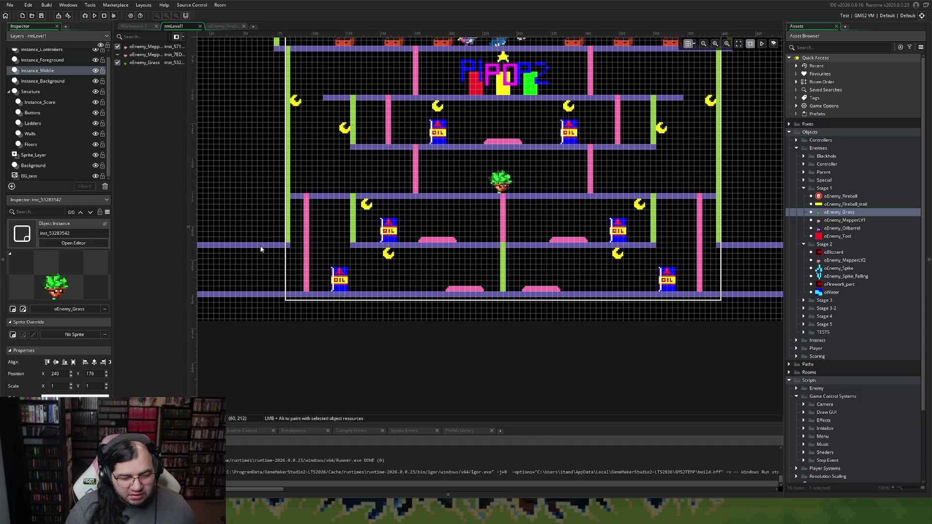
On the Floors layer, delete the left and right floor stubs beside the bottom floor.
click(30, 166)
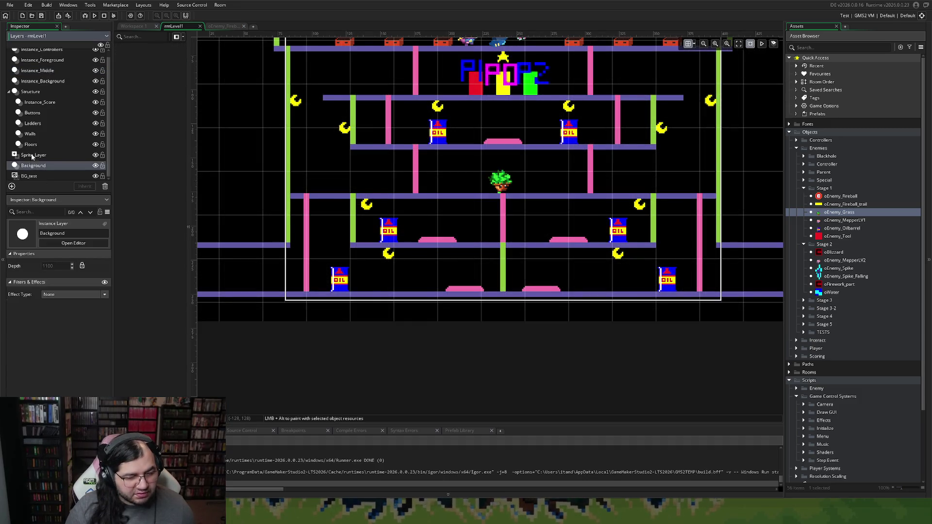
click(39, 143)
click(253, 297)
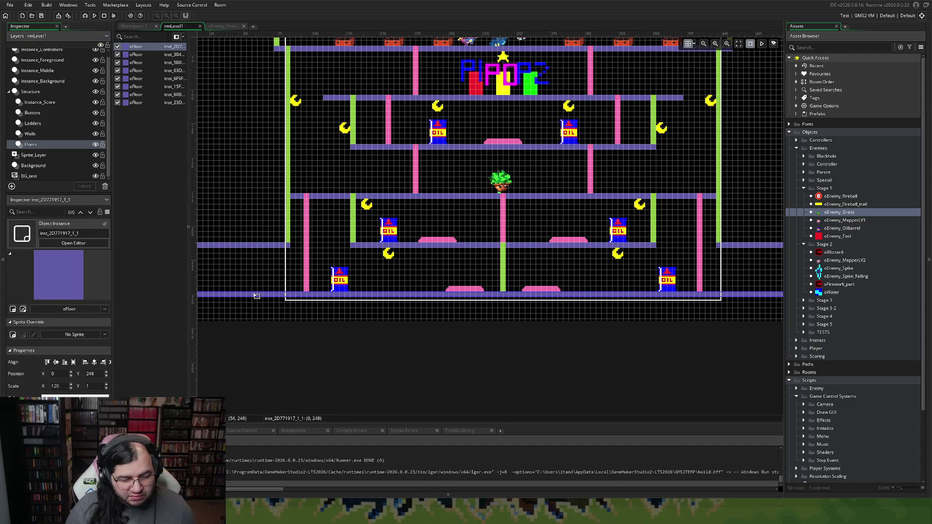
scroll(283, 317, left, 5)
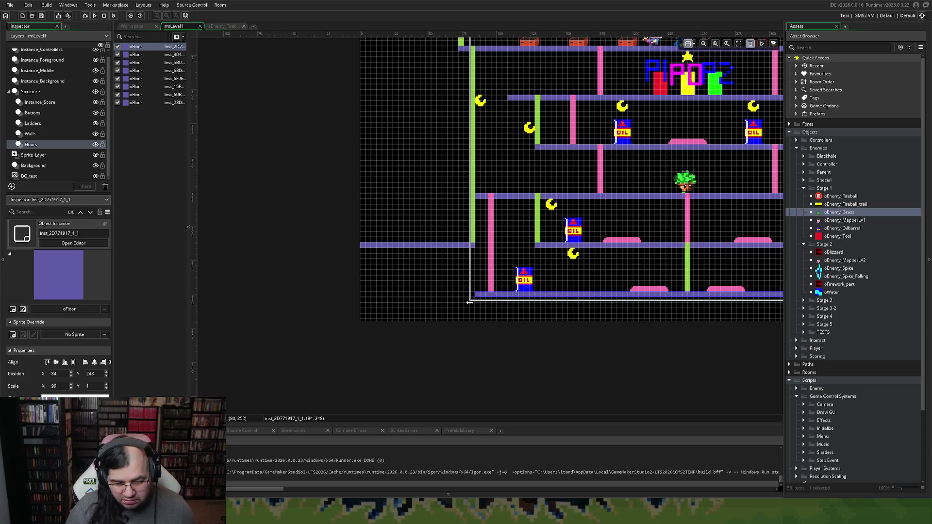
click(424, 249)
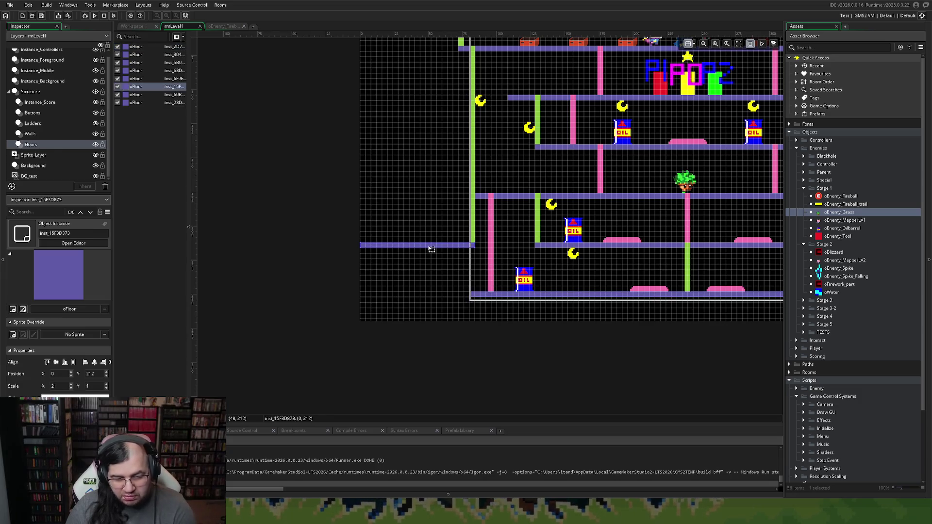
key(Delete)
scroll(483, 281, right, 10)
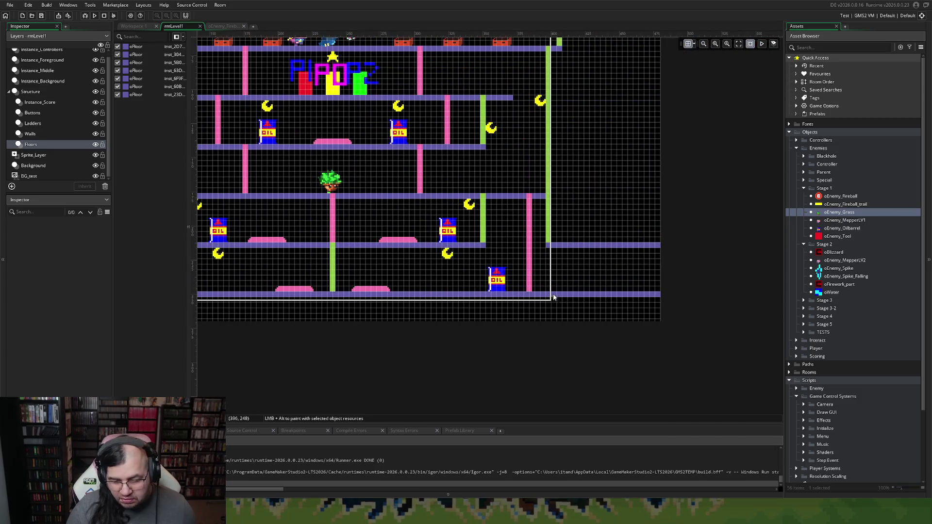
click(648, 295)
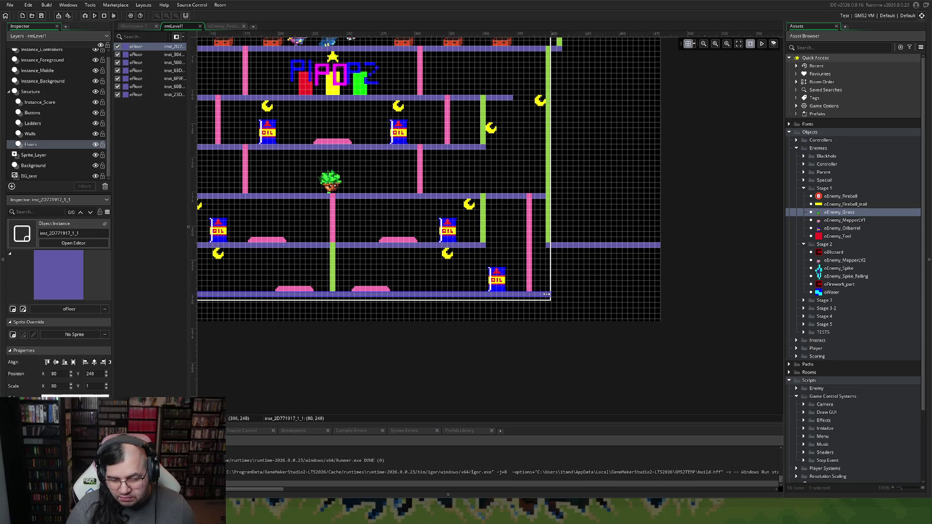
click(573, 246)
key(Delete)
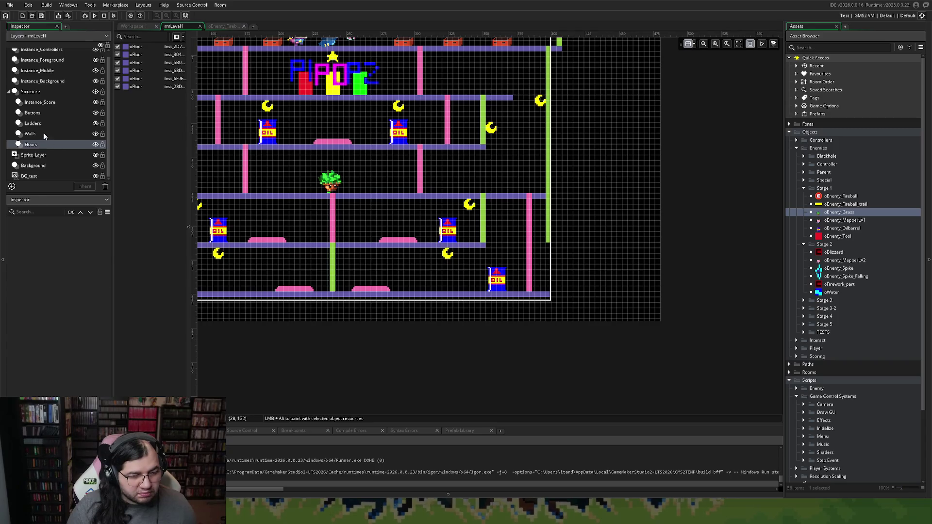
On the Walls layer, shorten the left wall so it reaches only the upper floors.
click(44, 135)
click(550, 242)
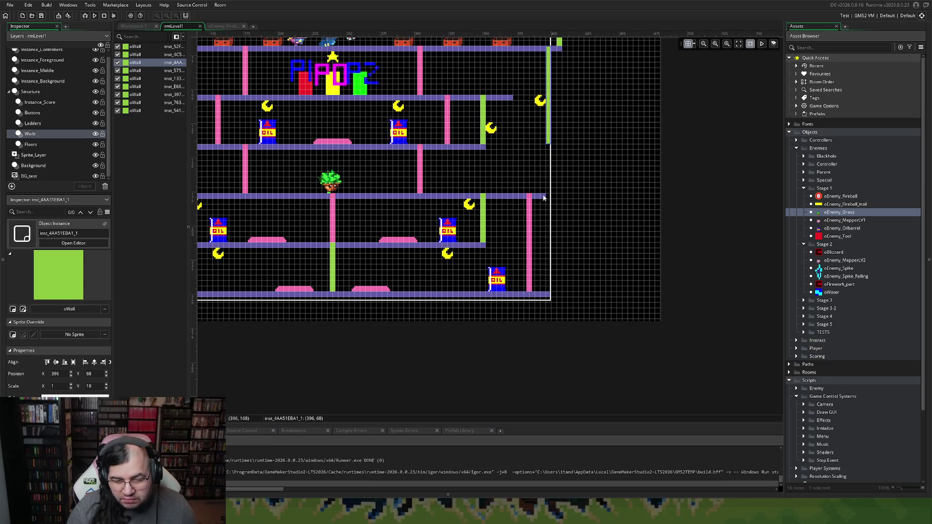
scroll(526, 201, left, 5)
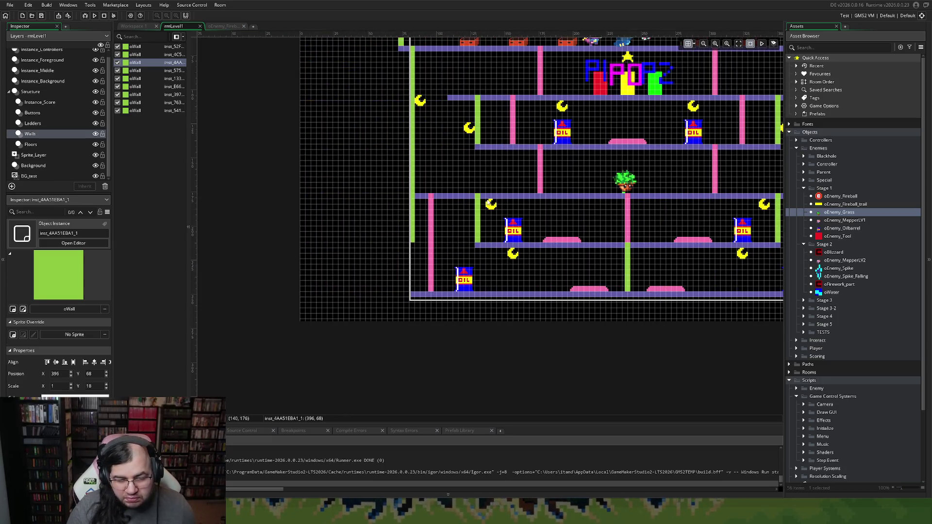
click(411, 241)
drag(413, 241, 420, 140)
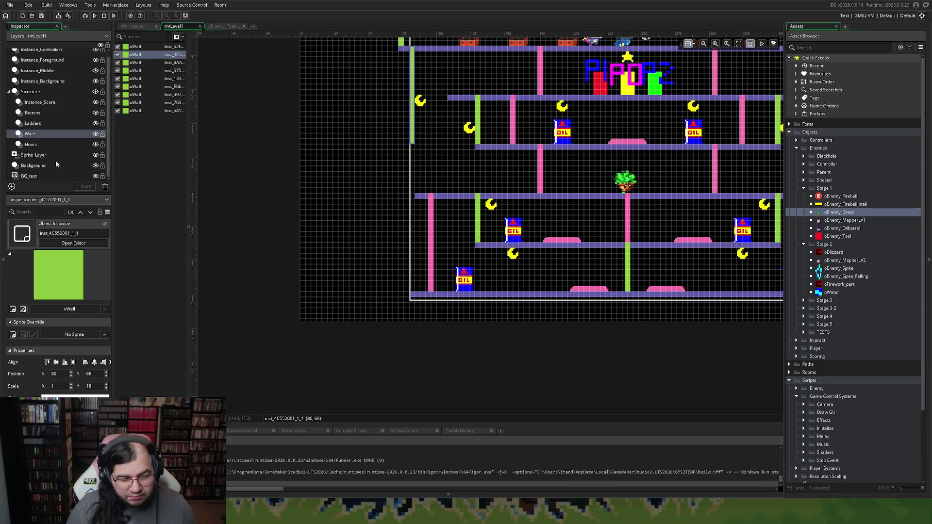
Stretch the y 176 floor across the room to x 0 with horizontal scale 120.
click(40, 145)
click(413, 195)
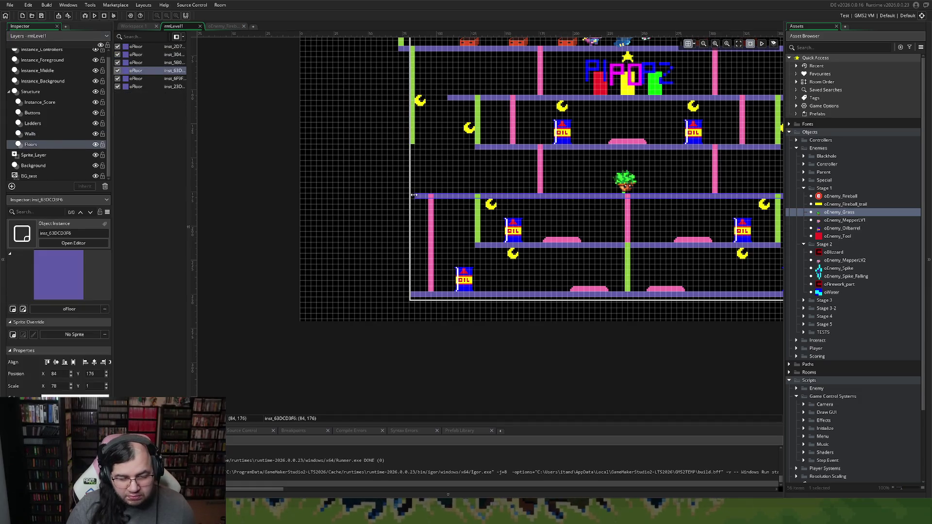
mouse_move(414, 195)
mouse_down()
mouse_move(257, 198)
mouse_move(299, 198)
mouse_up()
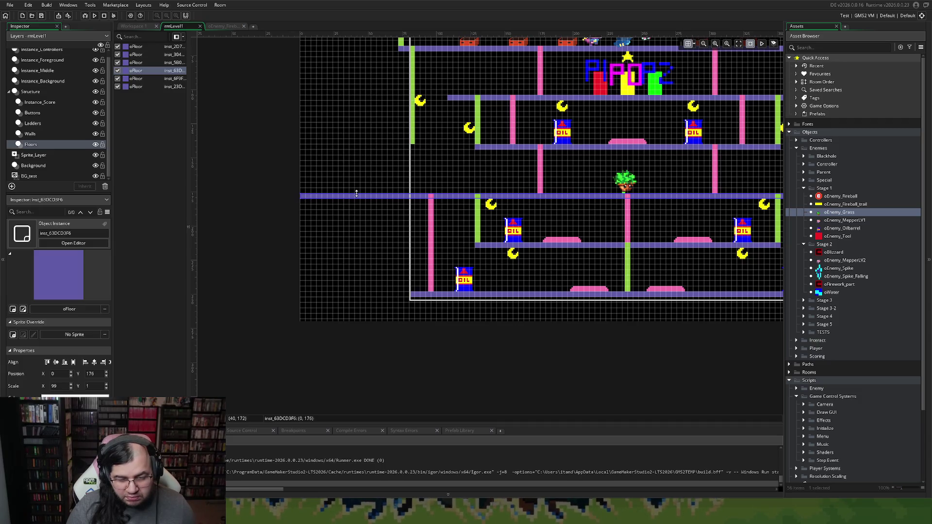
scroll(356, 195, down, 5)
scroll(356, 197, up, 4)
scroll(363, 201, right, 6)
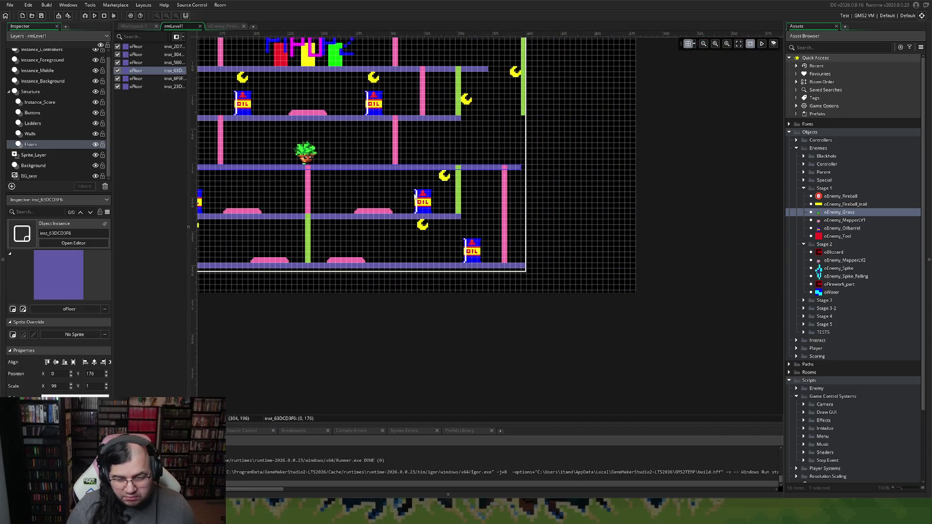
drag(522, 167, 639, 168)
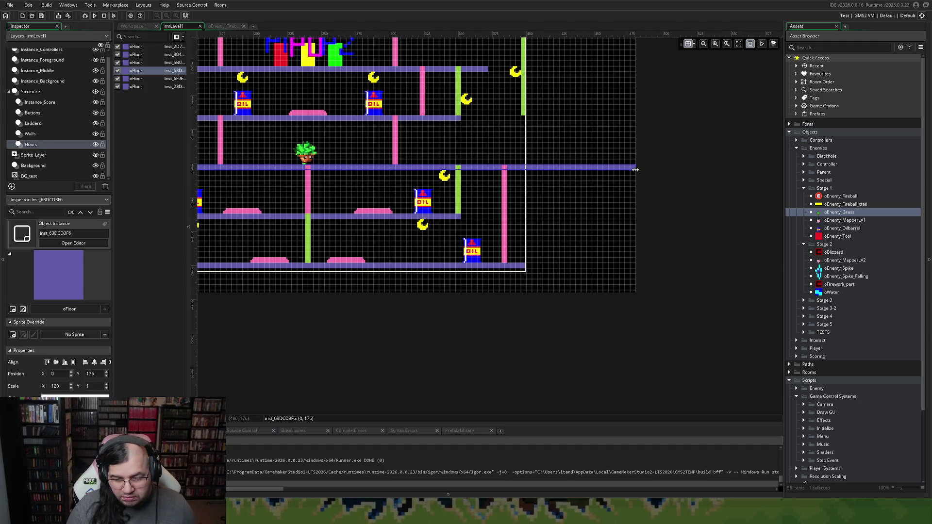
scroll(604, 211, left, 5)
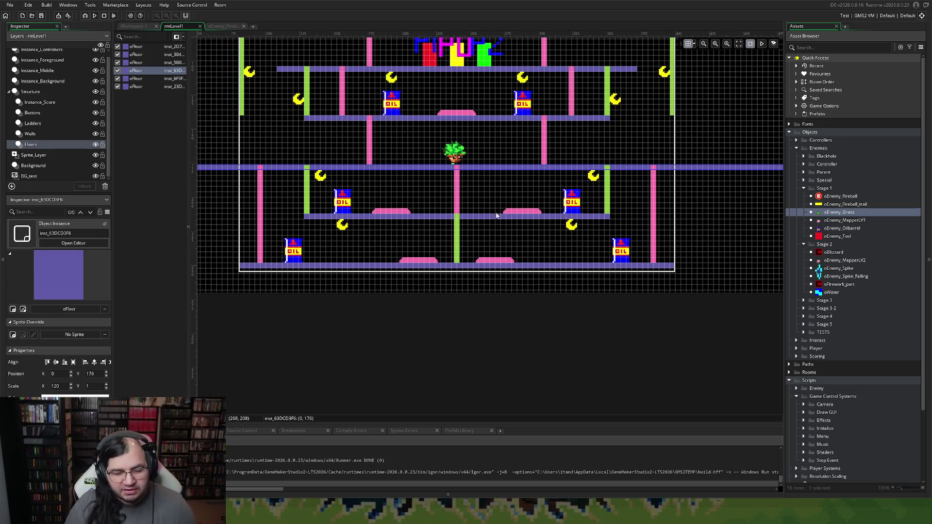
scroll(490, 190, up, 1)
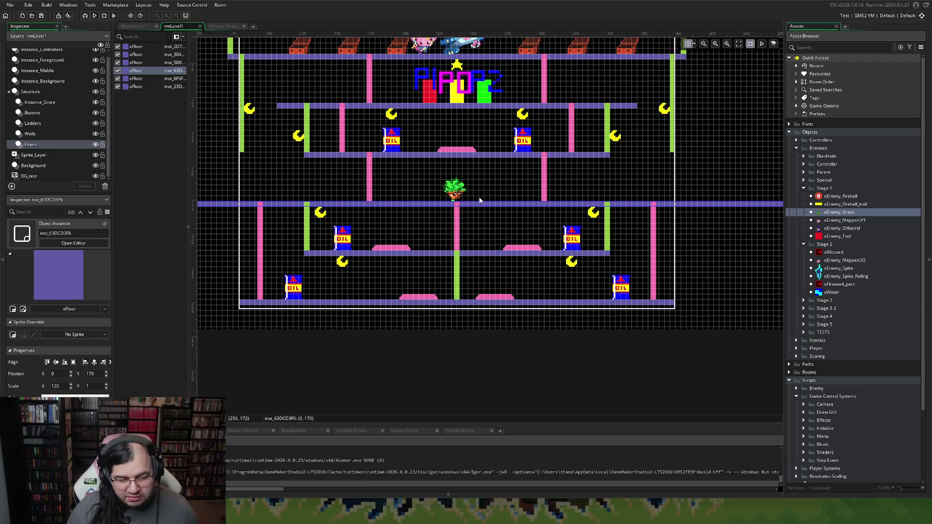
click(457, 193)
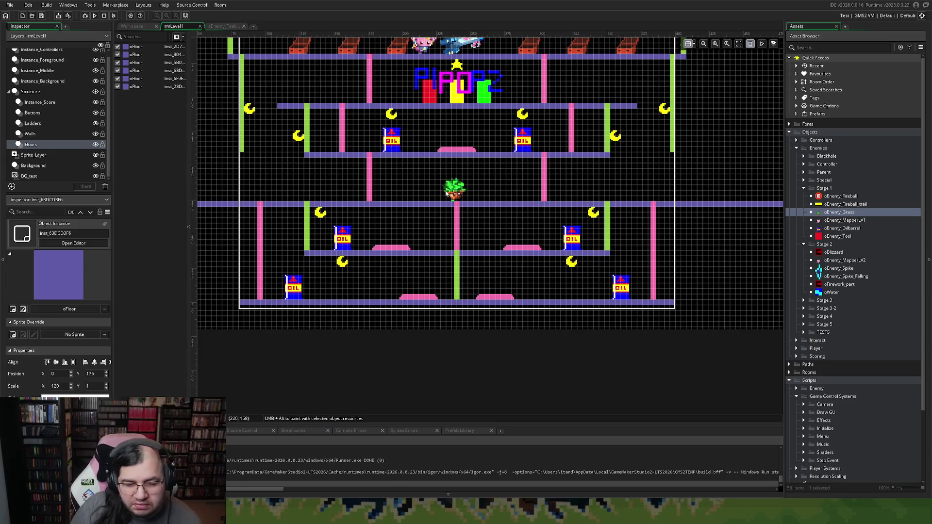
click(51, 80)
On the enemies layer, move the grass enemy right along its floor.
click(43, 71)
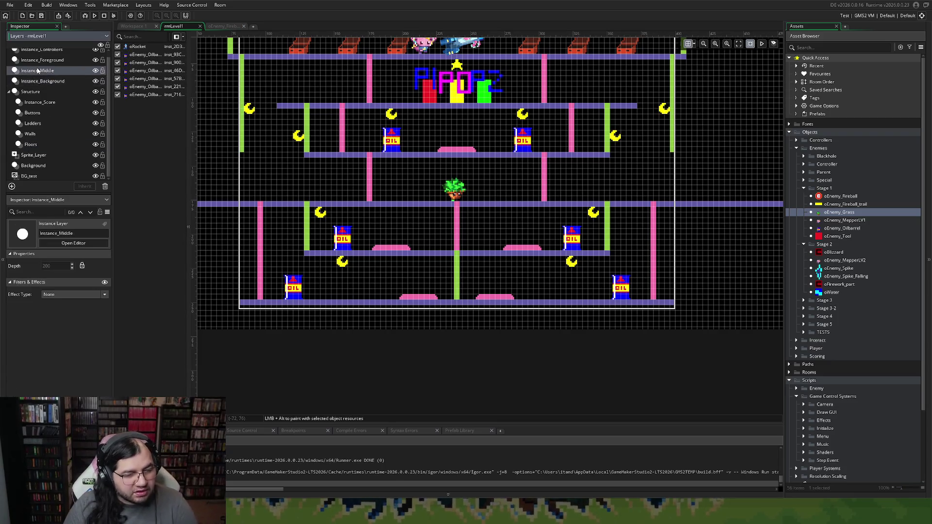
drag(449, 188, 482, 188)
click(458, 224)
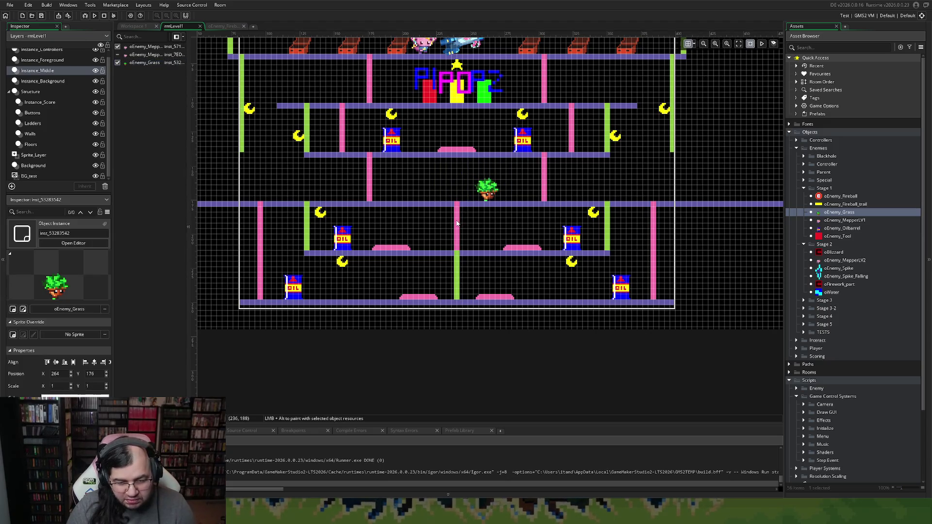
Shift the middle pink ladder left and duplicate it to add a new ladder at x 256.
click(31, 124)
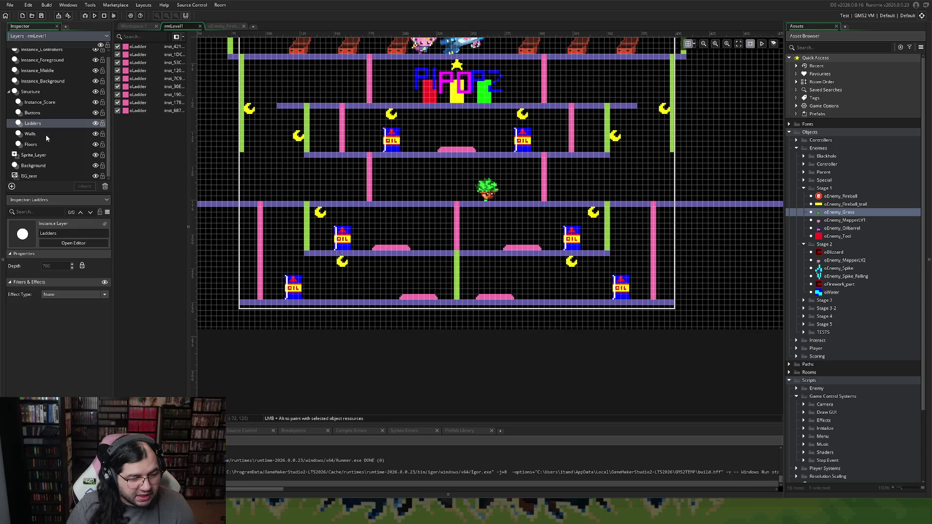
drag(451, 232, 433, 232)
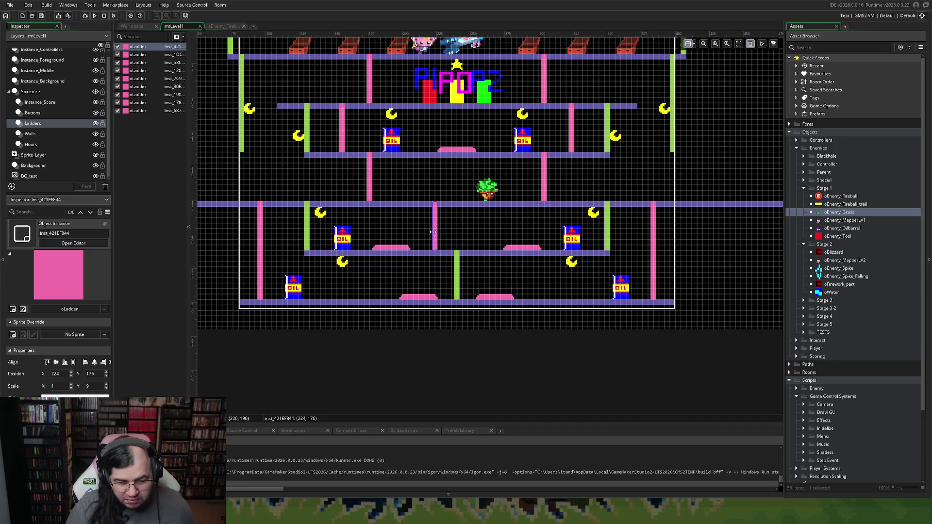
key(ctrl+d)
drag(443, 233, 478, 230)
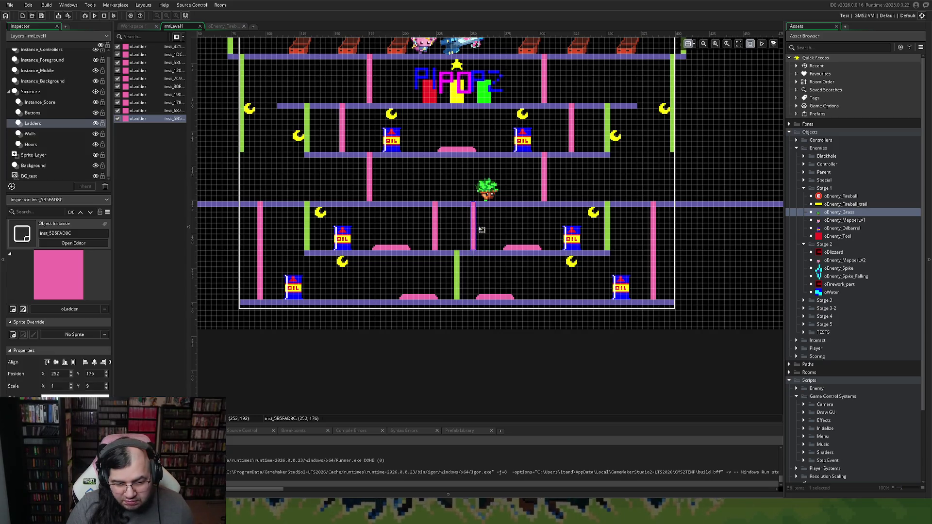
drag(479, 230, 484, 228)
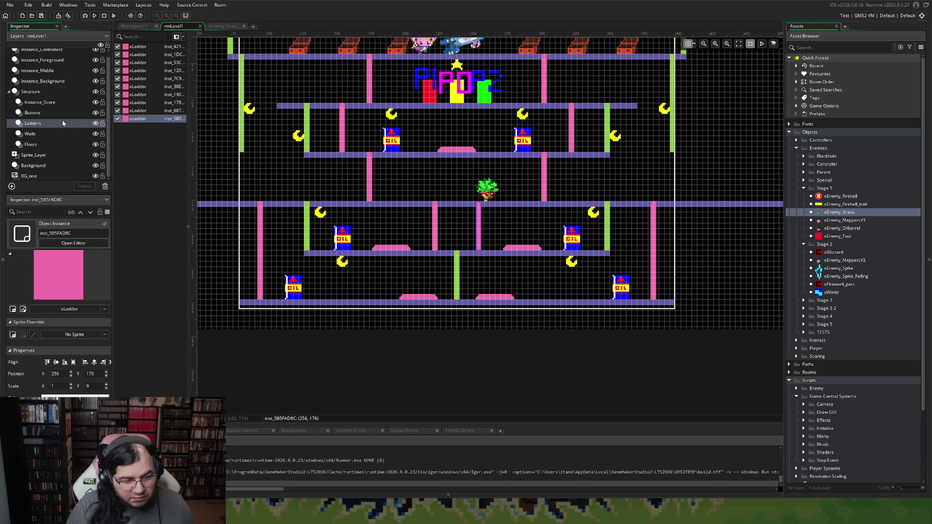
click(44, 81)
Nudge the grass enemy one step right to x 272, then select the Walls layer.
click(37, 70)
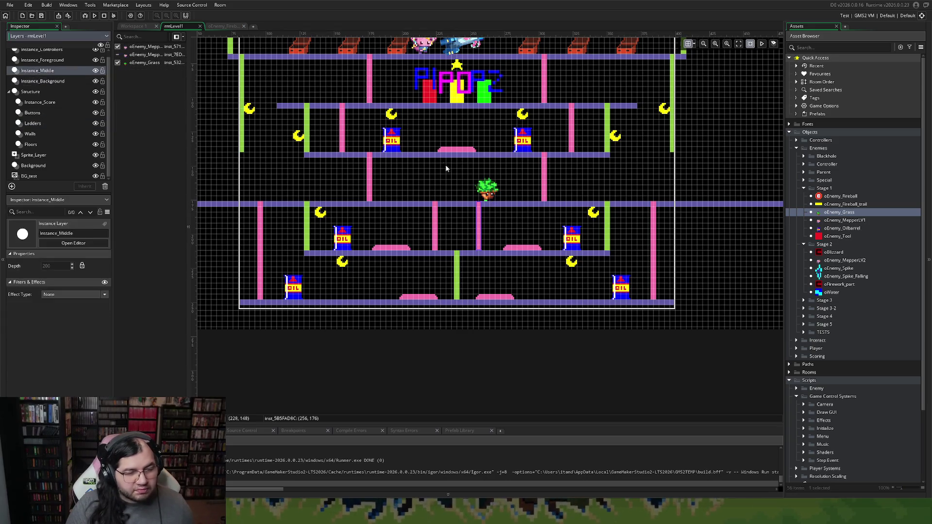
drag(489, 192, 500, 193)
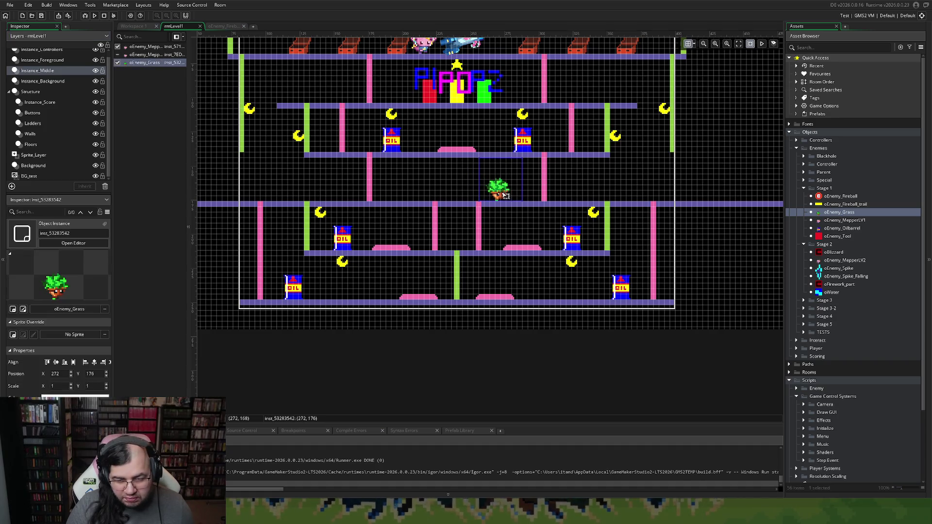
click(456, 185)
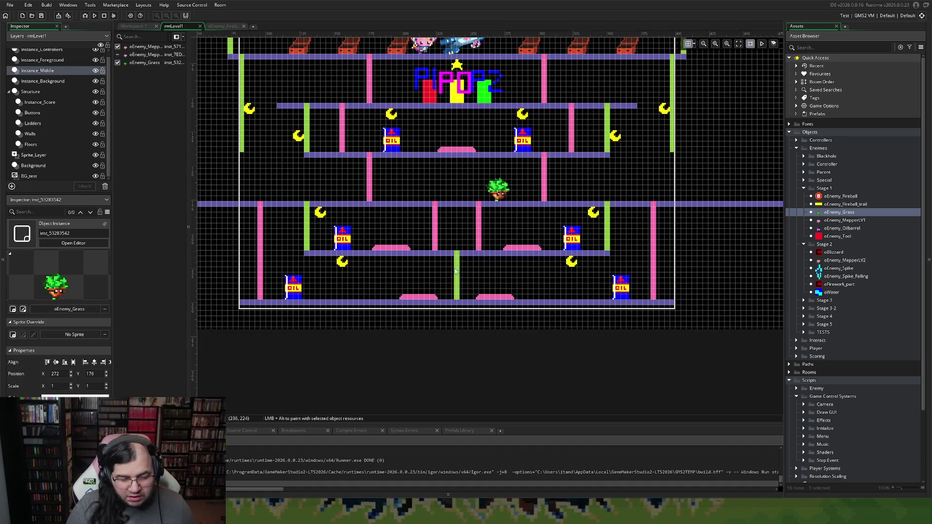
click(30, 134)
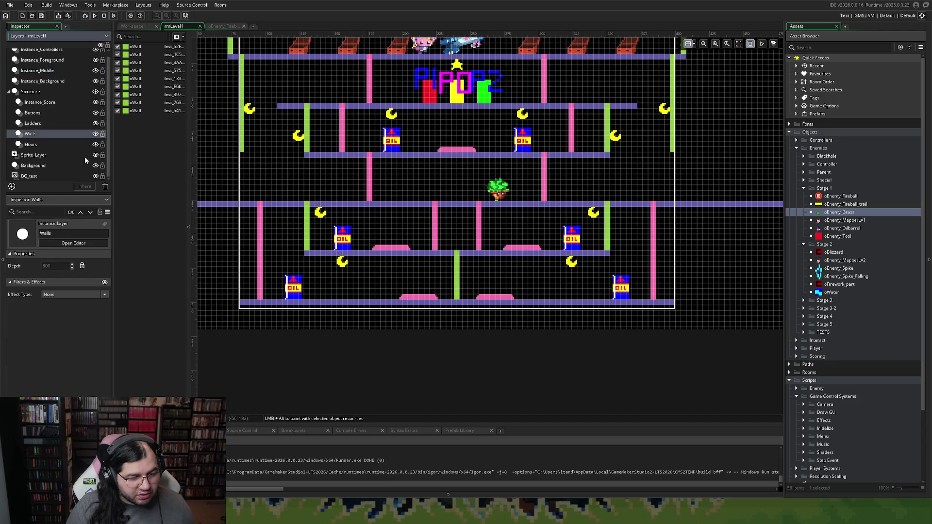
Stretch the central green wall upward until it reaches the upper floor.
click(457, 272)
key(ctrl+c)
key(ctrl+v)
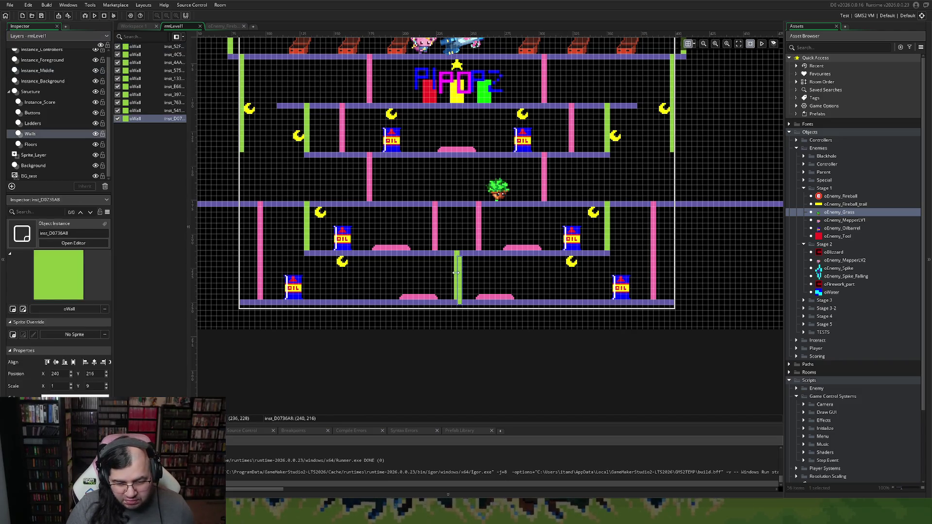
drag(462, 271, 459, 217)
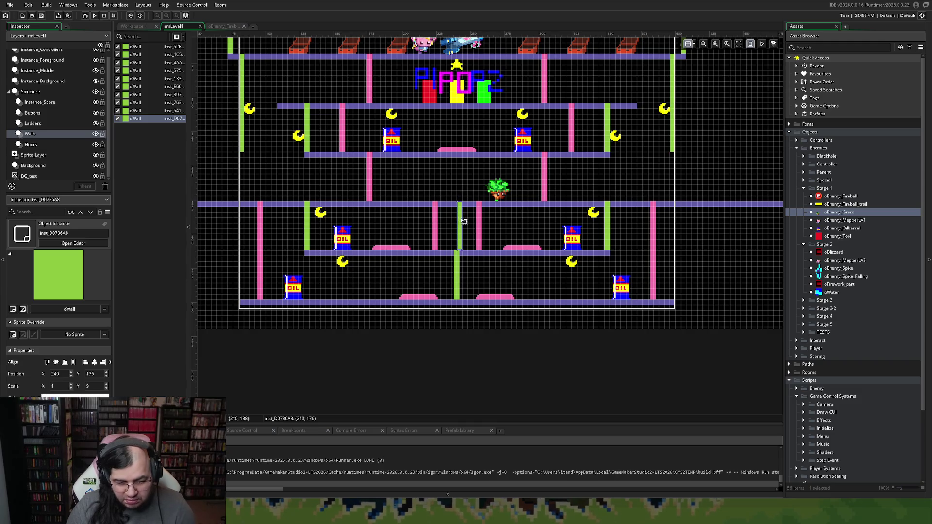
key(Delete)
click(455, 263)
drag(457, 252, 459, 154)
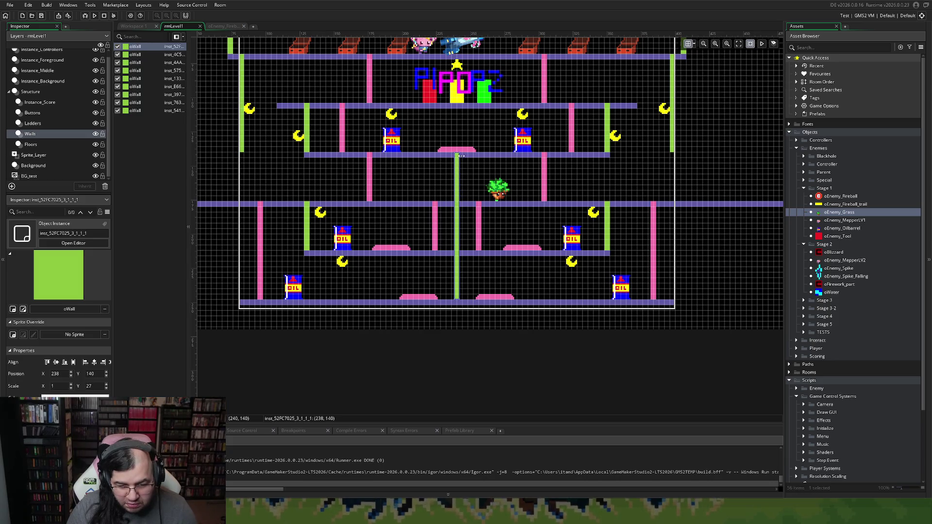
click(480, 275)
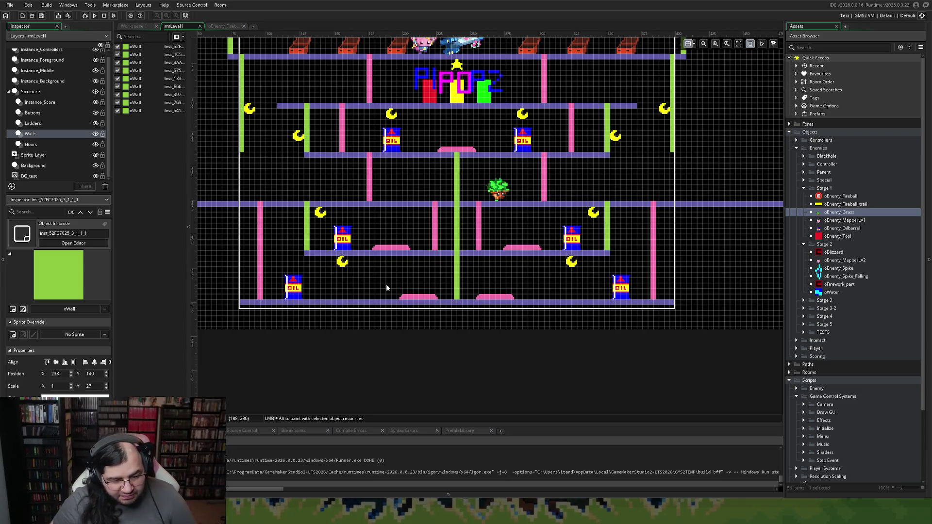
Copy the left edge wall and place the copy at the right edge, x 396, y 176.
click(244, 103)
key(ctrl+v)
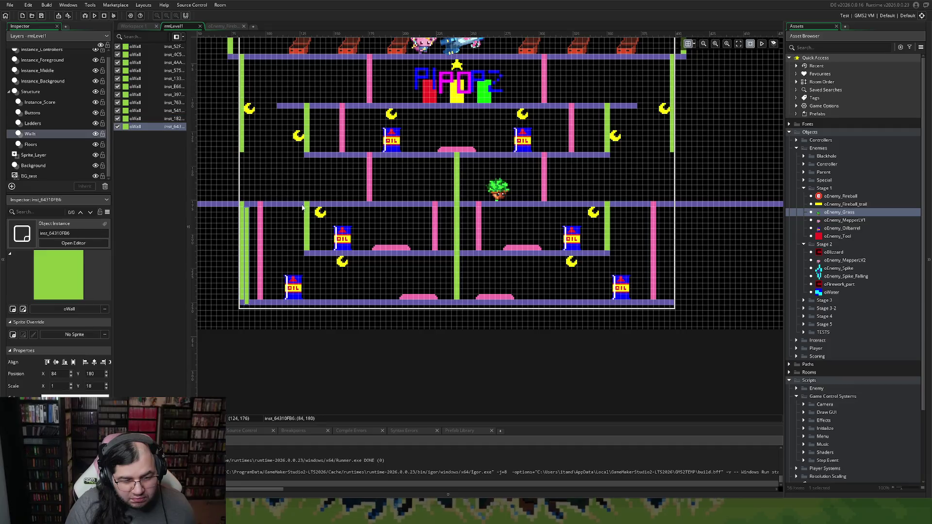
key(ctrl+v)
drag(359, 231, 670, 229)
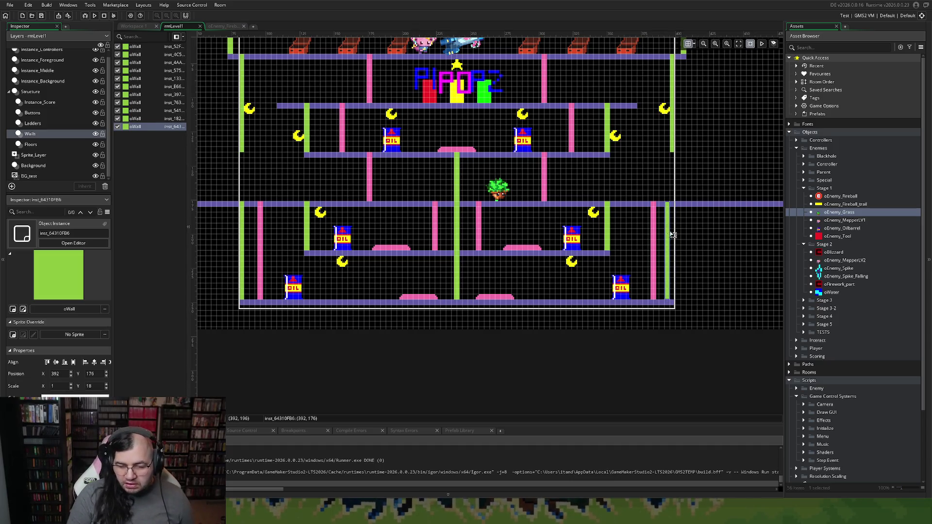
drag(673, 235, 677, 235)
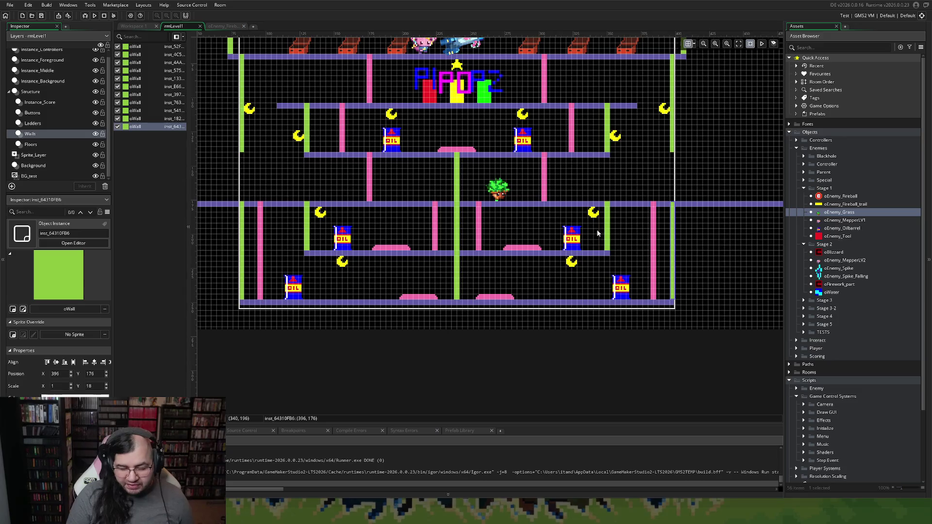
scroll(587, 233, left, 3)
scroll(596, 231, left, 3)
scroll(568, 228, right, 2)
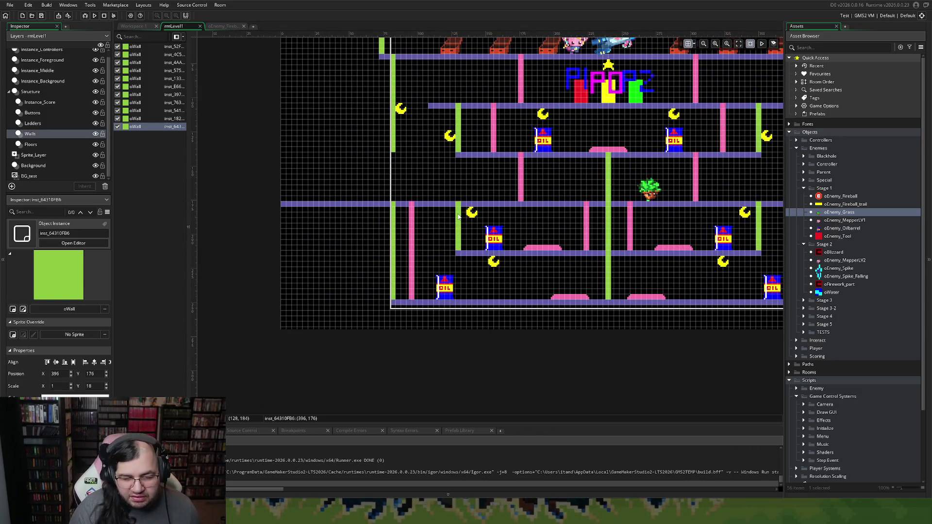
scroll(458, 217, right, 2)
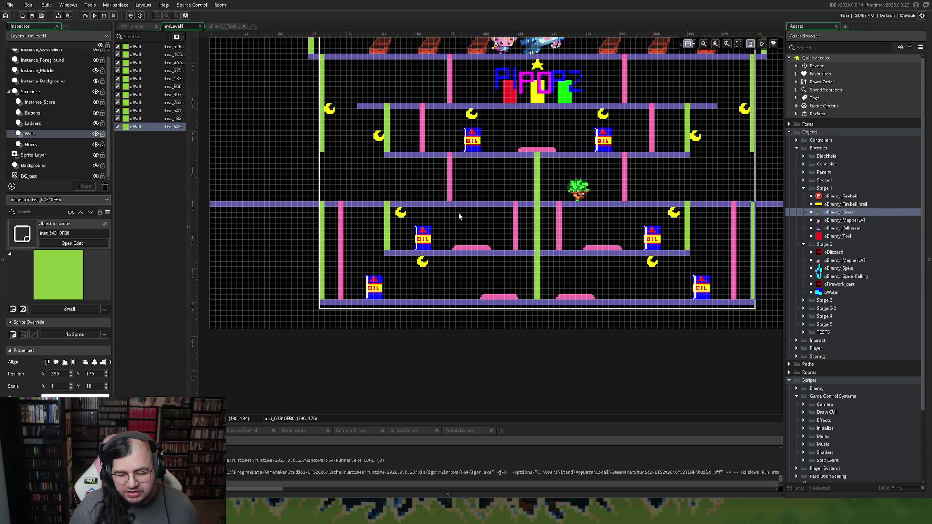
scroll(324, 194, up, 1)
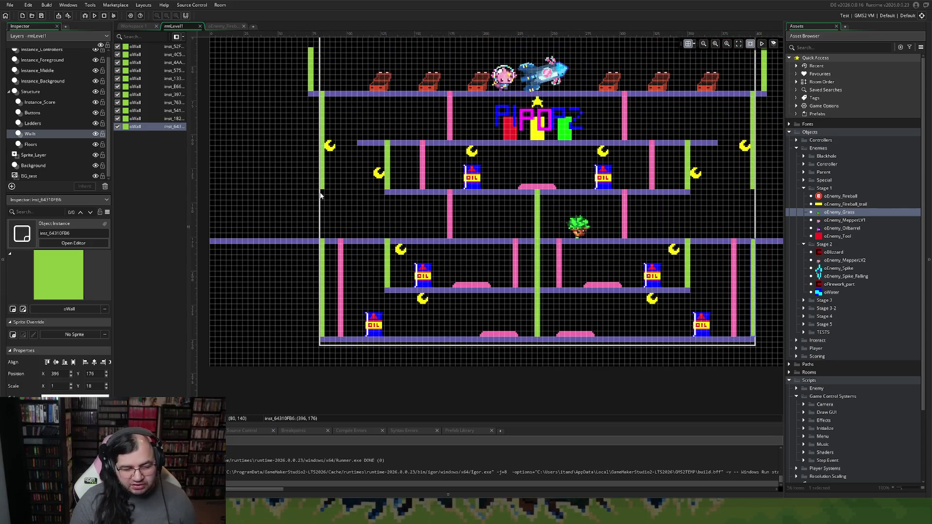
scroll(316, 198, left, 3)
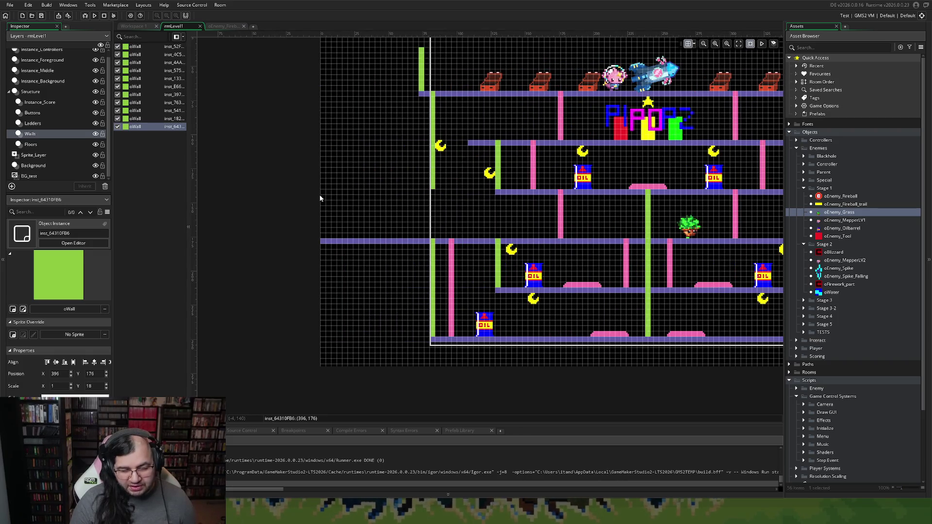
Step through the room layers and make the Floors layer active.
click(26, 122)
click(33, 114)
click(37, 103)
click(36, 112)
click(32, 124)
click(29, 133)
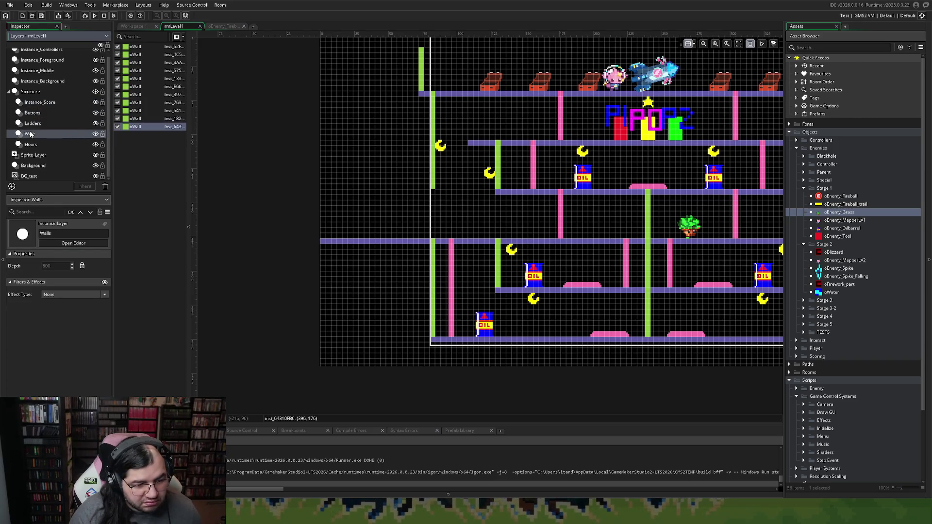
click(32, 145)
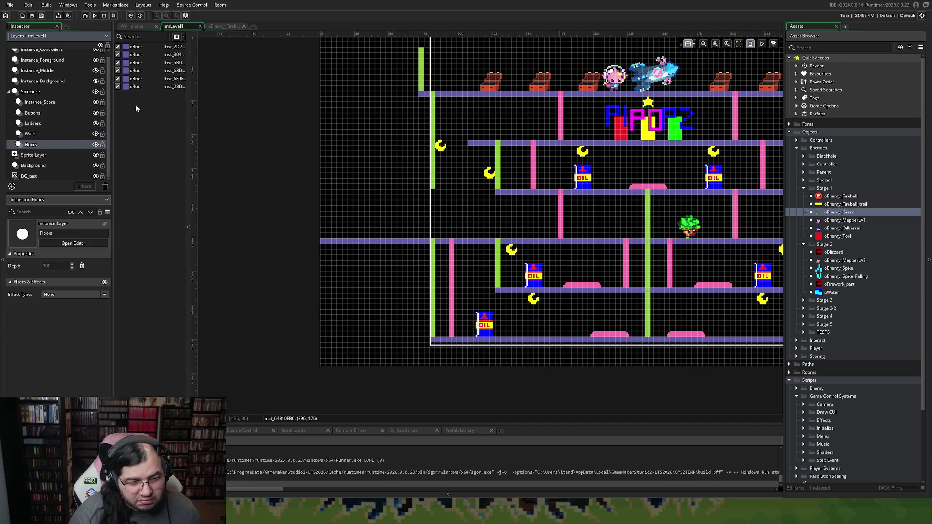
Copy an oFloor to the far left at X 0, shortened to Scale X 21.
click(386, 242)
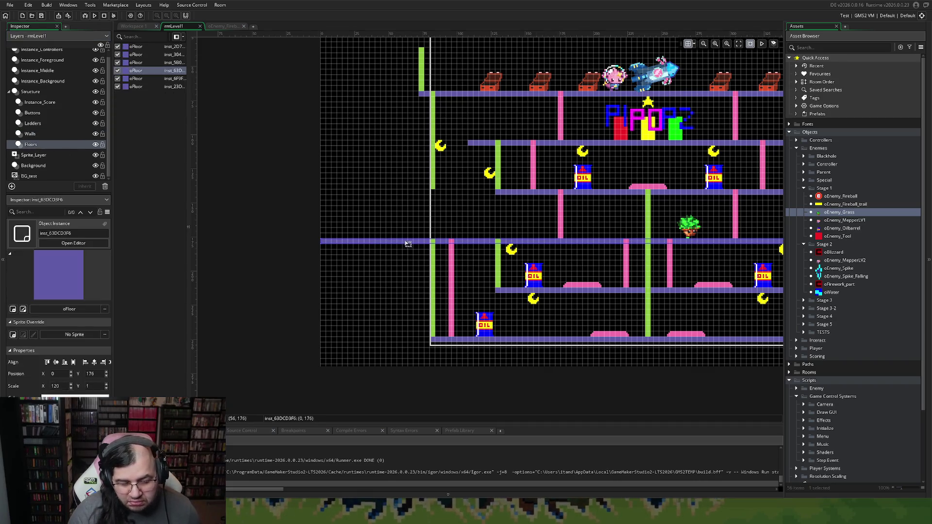
scroll(427, 238, right, 3)
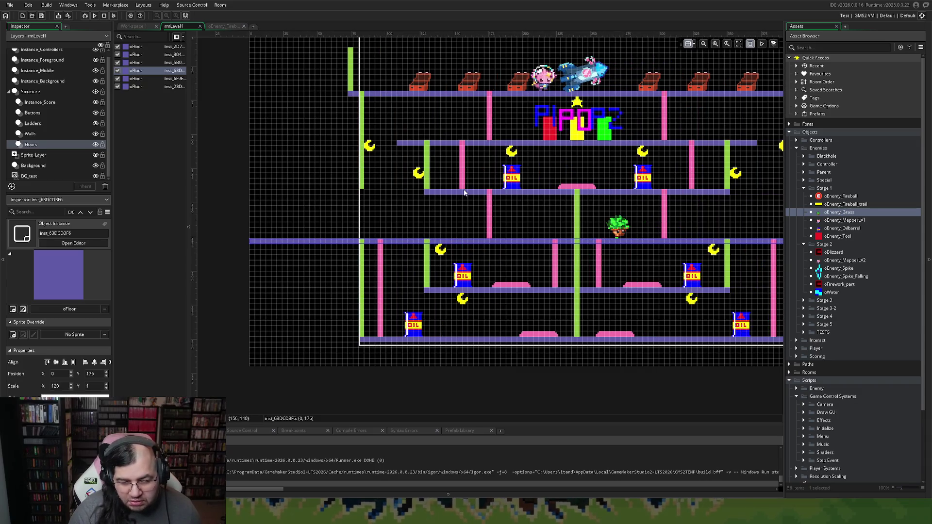
click(478, 292)
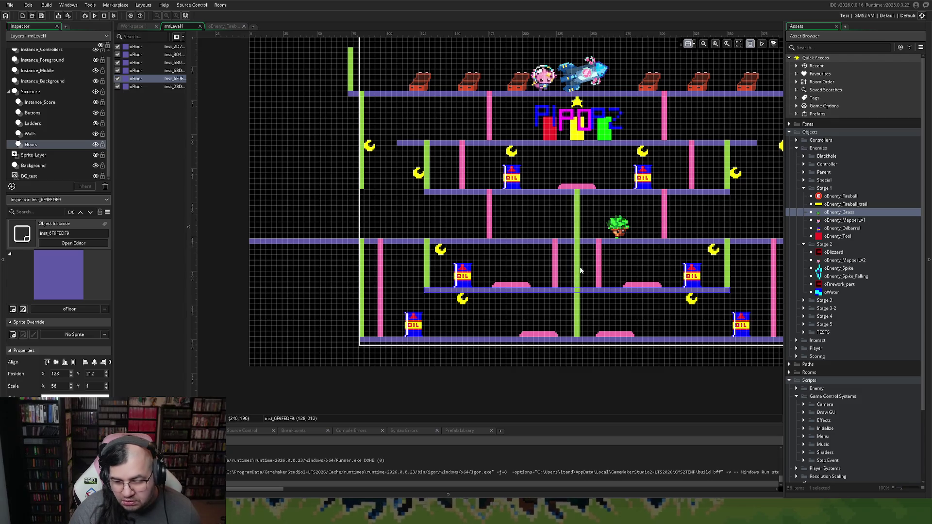
scroll(580, 264, right, 2)
scroll(580, 264, left, 4)
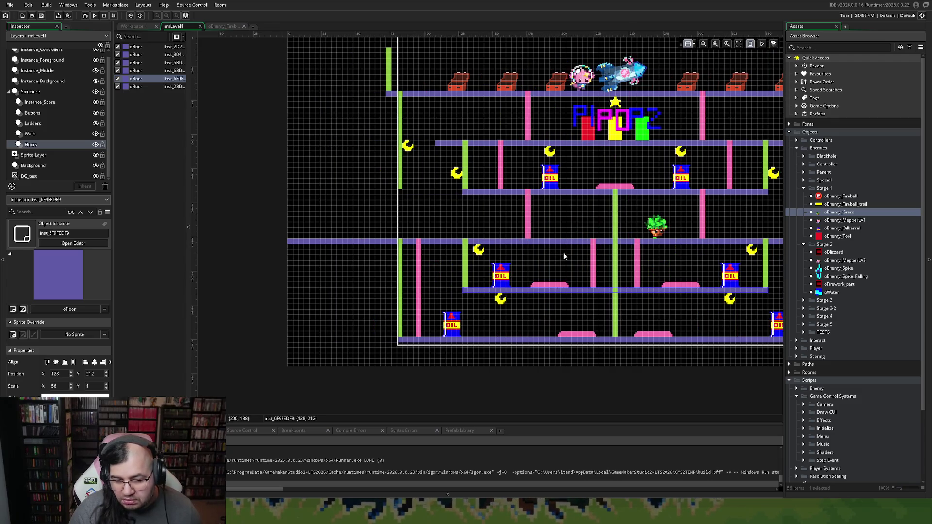
click(574, 193)
key(ctrl+c)
key(ctrl+v)
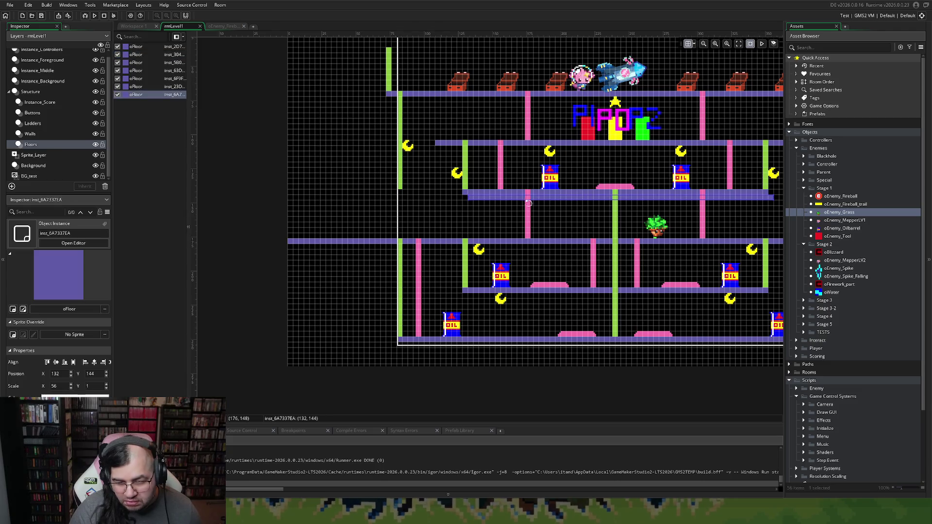
mouse_move(535, 202)
mouse_down()
mouse_move(223, 194)
mouse_move(240, 194)
mouse_up()
scroll(220, 194, left, 3)
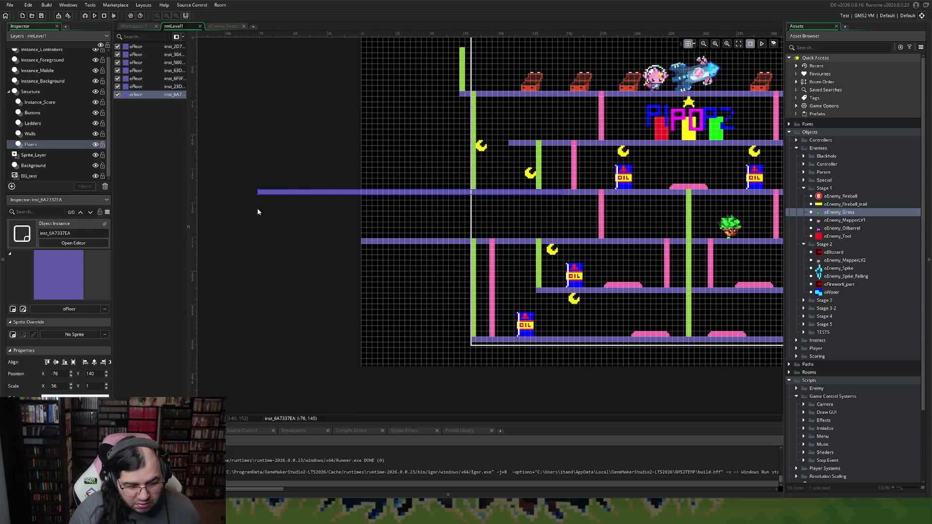
mouse_move(565, 194)
mouse_down()
mouse_move(393, 192)
mouse_move(455, 198)
mouse_up()
drag(340, 192, 363, 192)
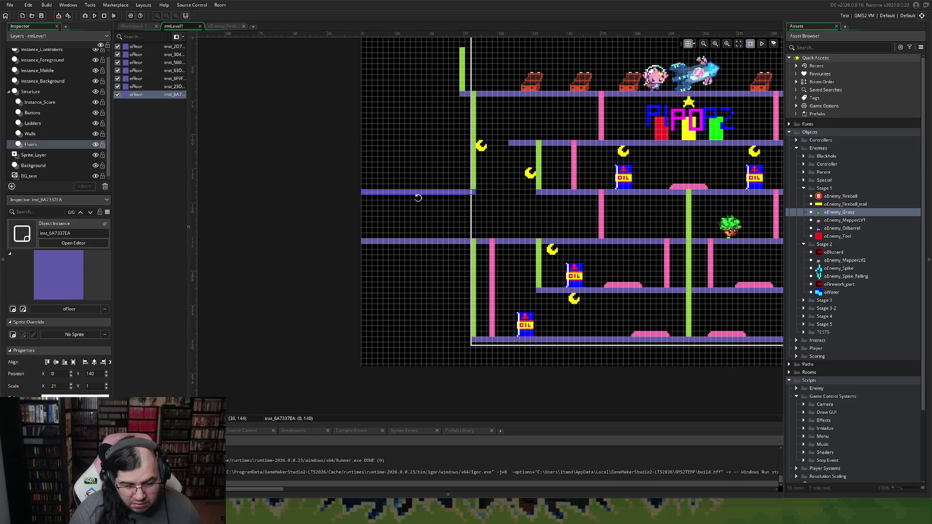
Paste another floor piece at X 396 on the right edge, then build and run the game.
scroll(456, 205, right, 6)
scroll(554, 215, right, 1)
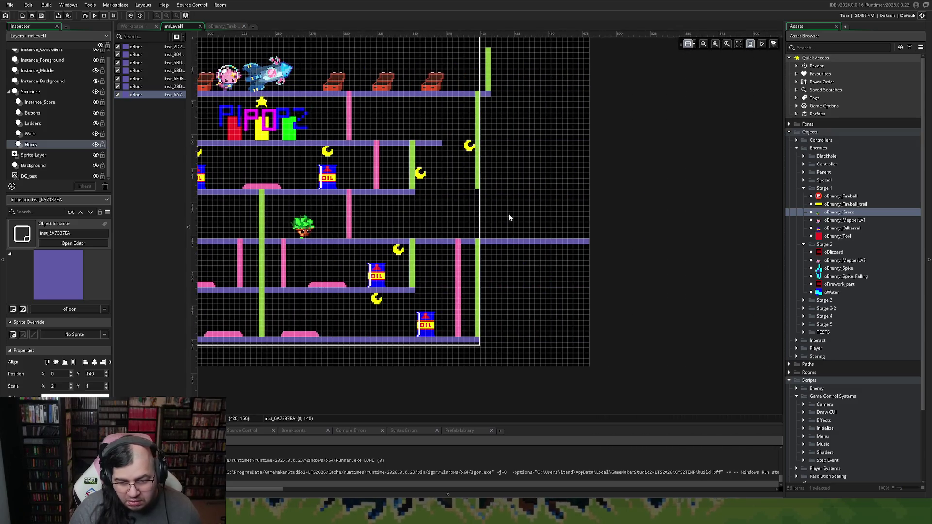
key(ctrl+v)
mouse_move(296, 201)
mouse_down()
mouse_move(552, 209)
mouse_move(552, 197)
mouse_up()
scroll(585, 220, left, 2)
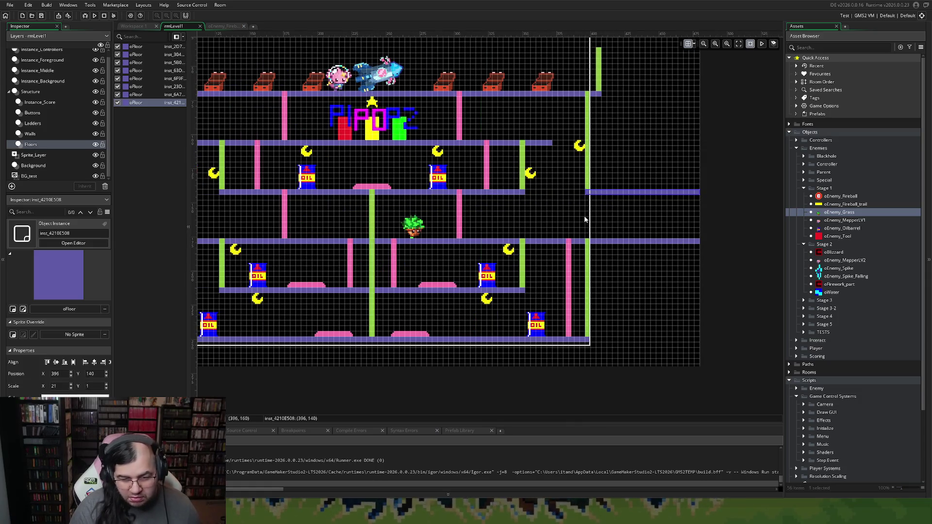
scroll(551, 223, left, 2)
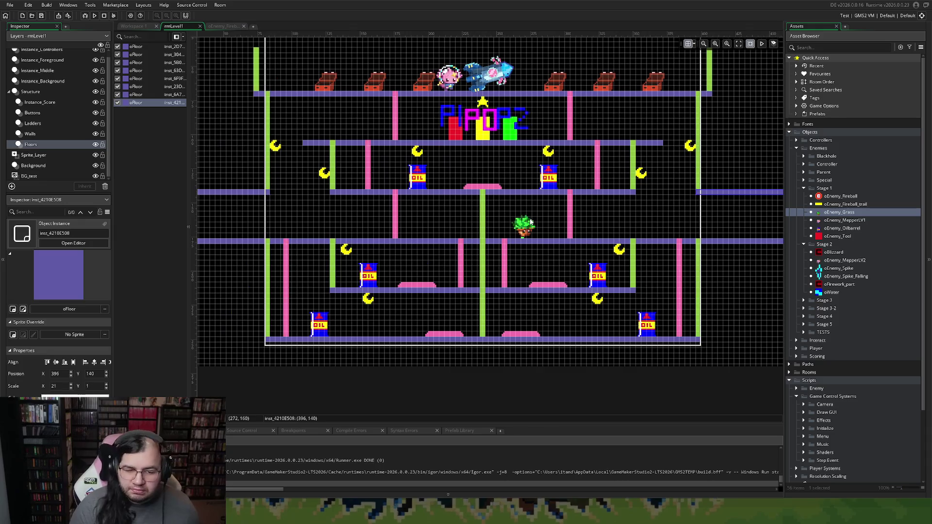
click(498, 239)
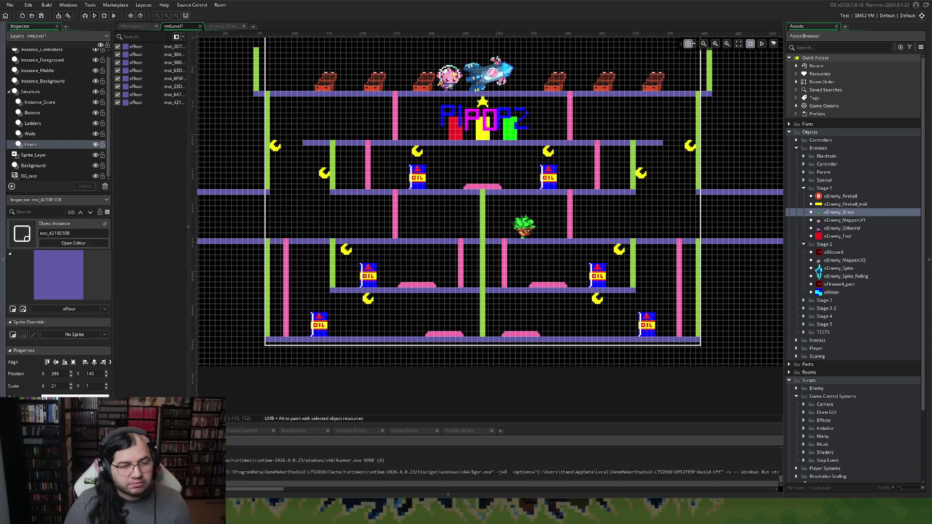
key(F5)
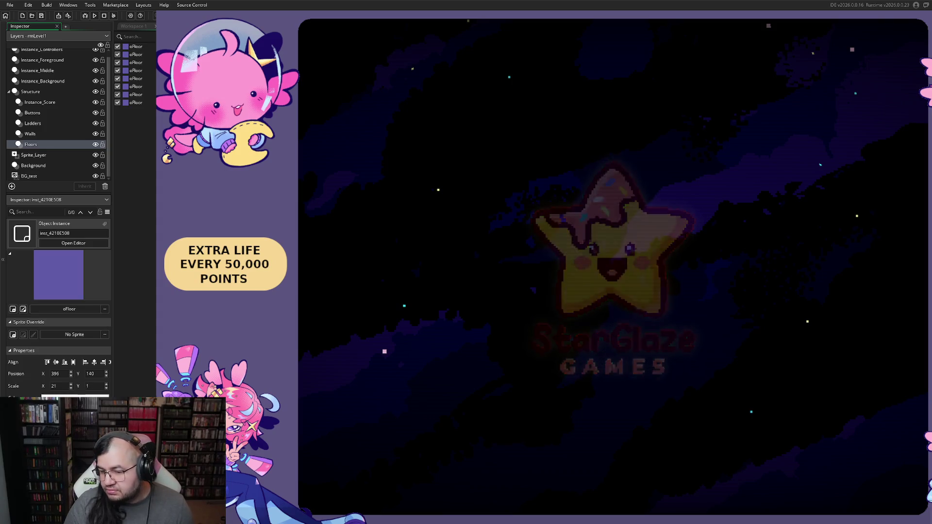
Begin Stage 1, Round 1 and run the player right to test the new layout.
key(Return)
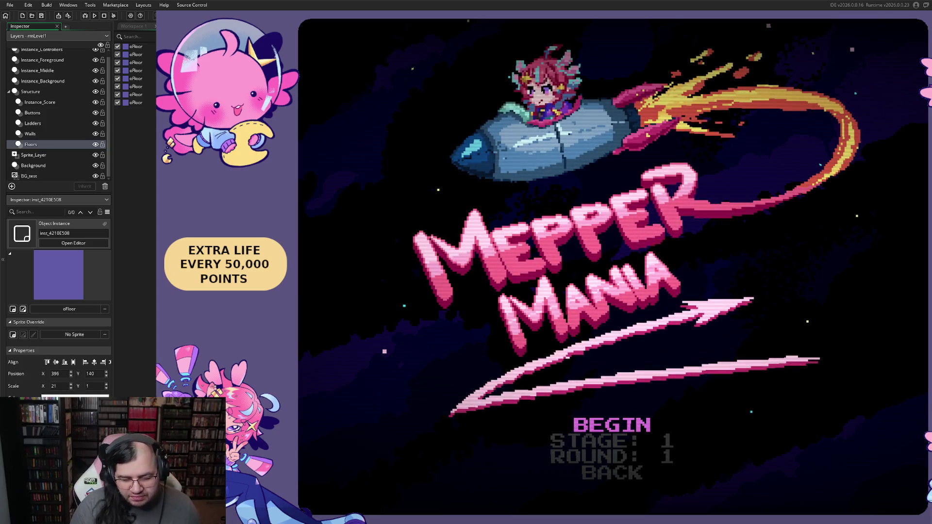
key(Return)
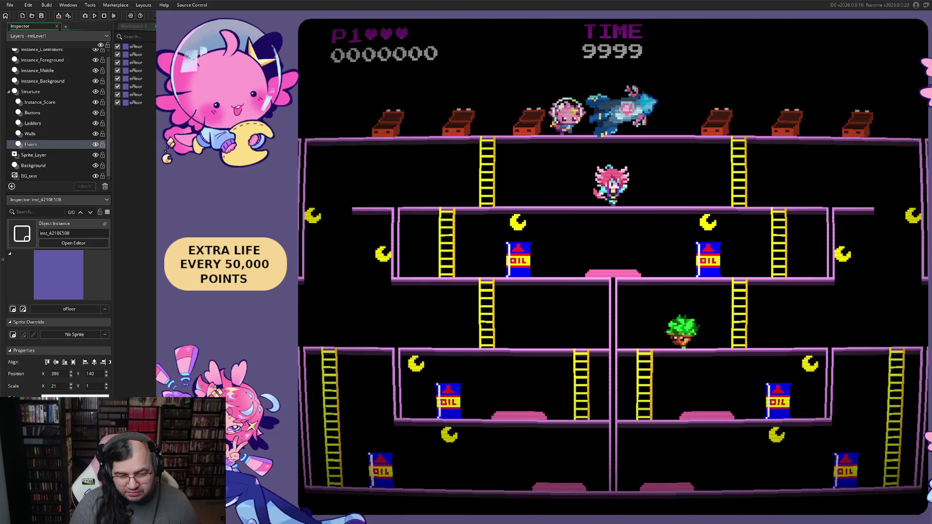
key(Right)
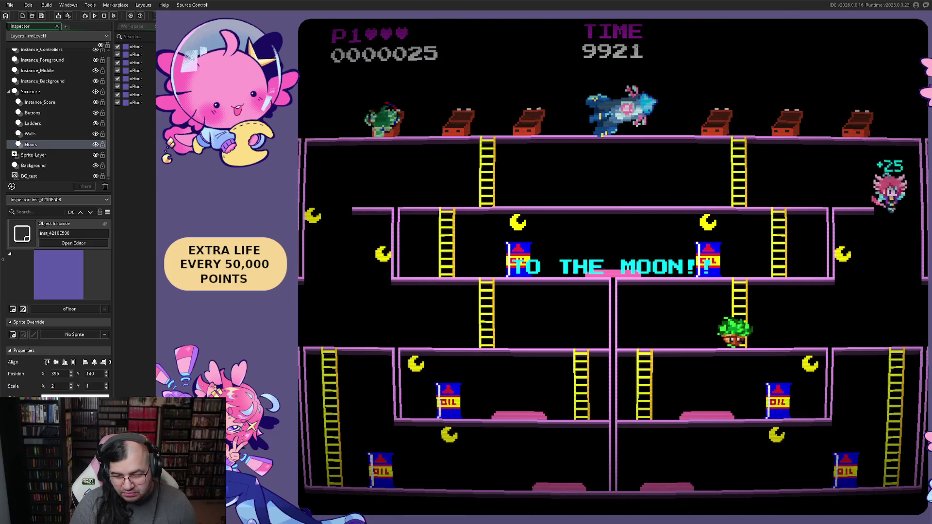
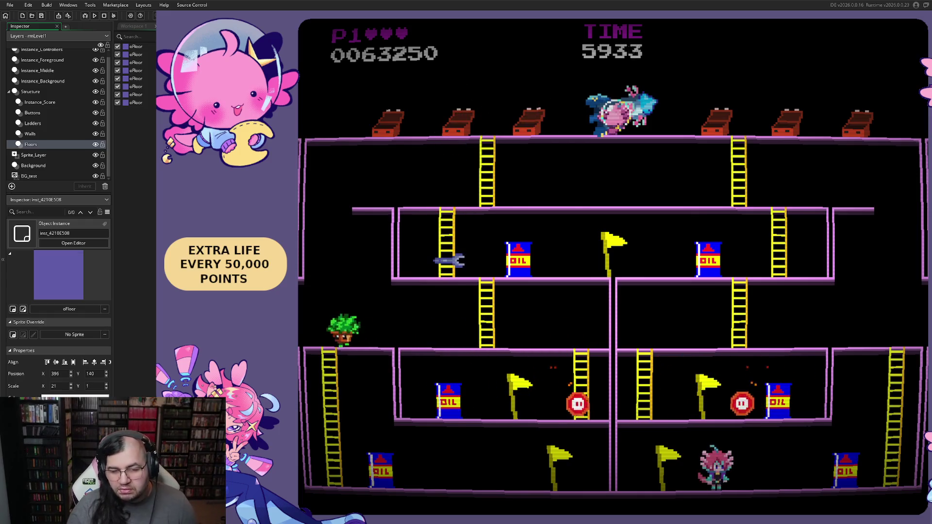
Stop the running playtest with Escape to get back to the rmLevel1 room editor.
key(Escape)
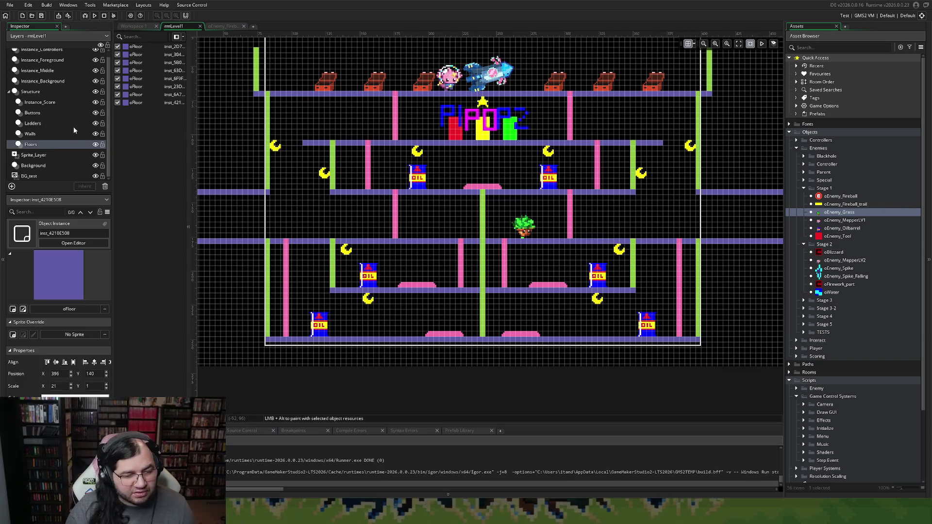
Inspect the Instance_Middle and Instance_Background layers, then bring up oEnemy_Fireball's Create event code.
click(49, 72)
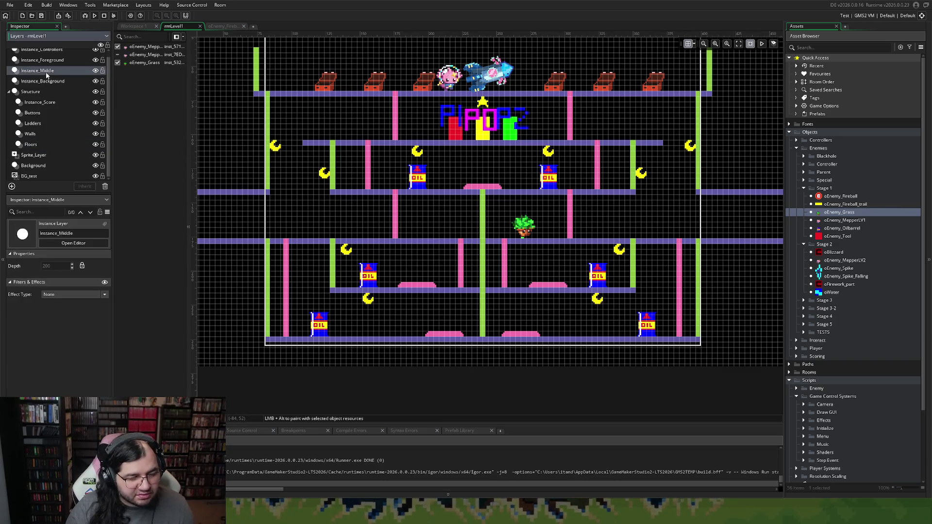
click(35, 82)
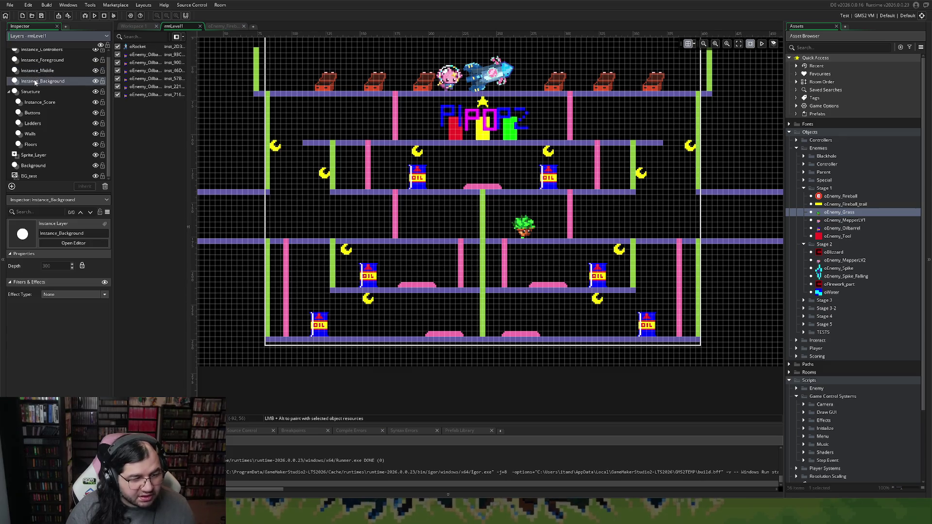
click(38, 72)
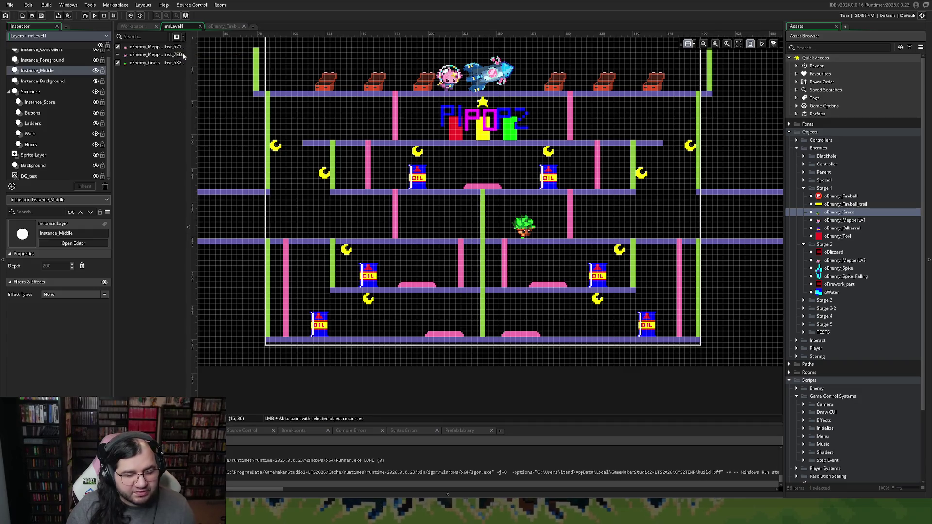
click(216, 28)
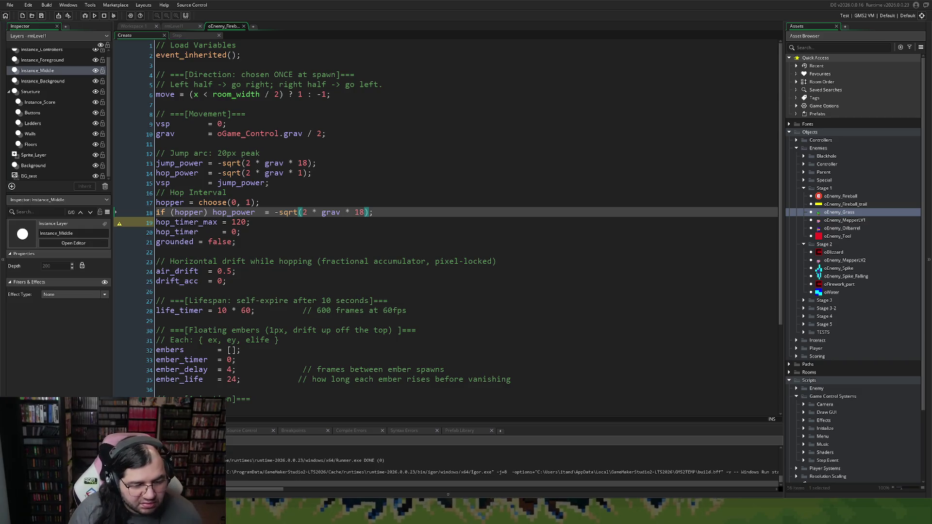
Comment out the hop_timer_max line 19 in the fireball's Create code with //.
click(157, 222)
text(//)
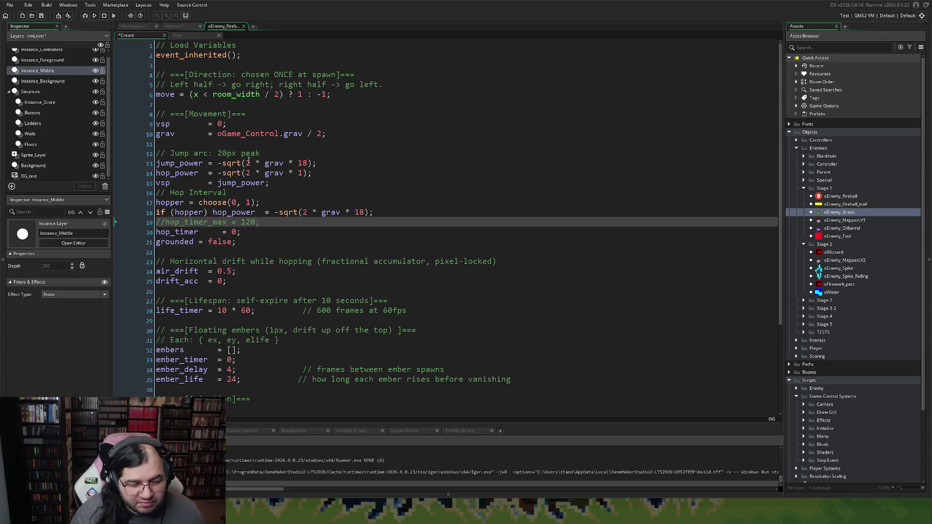
click(181, 36)
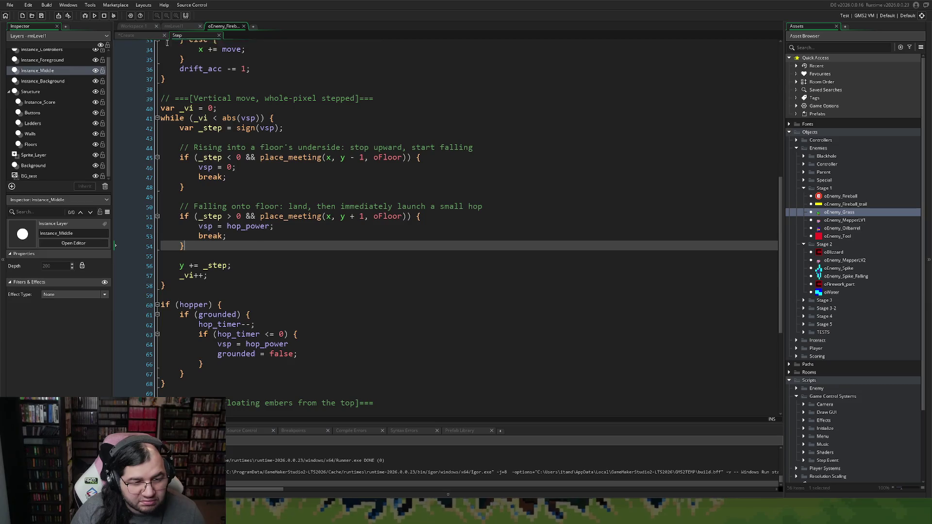
click(139, 35)
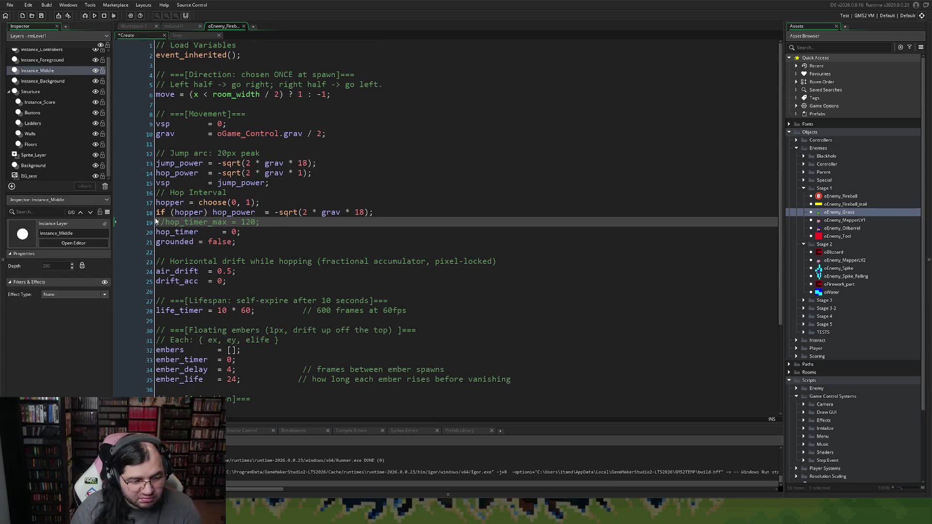
Add a depth_timer = 10 line below ani_speed, then move to the fireball's Step code.
scroll(196, 259, down, 4)
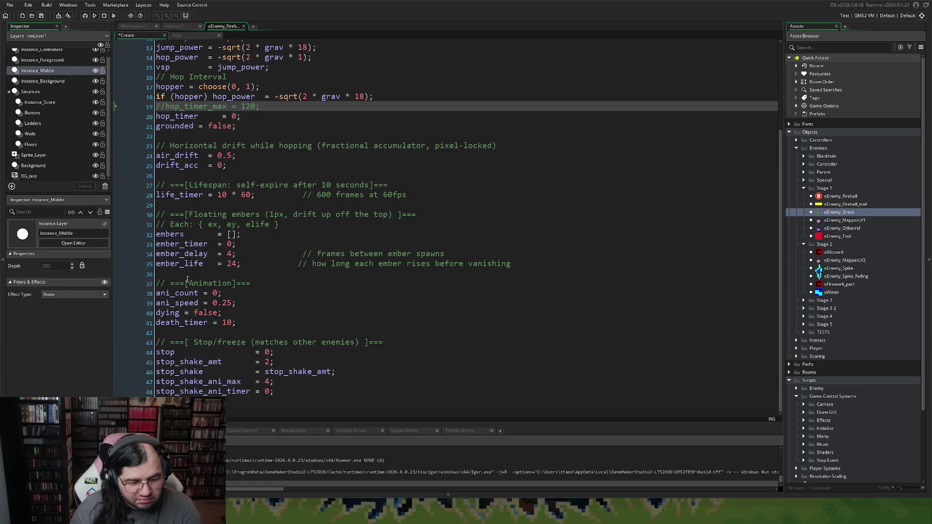
click(250, 305)
key(Return)
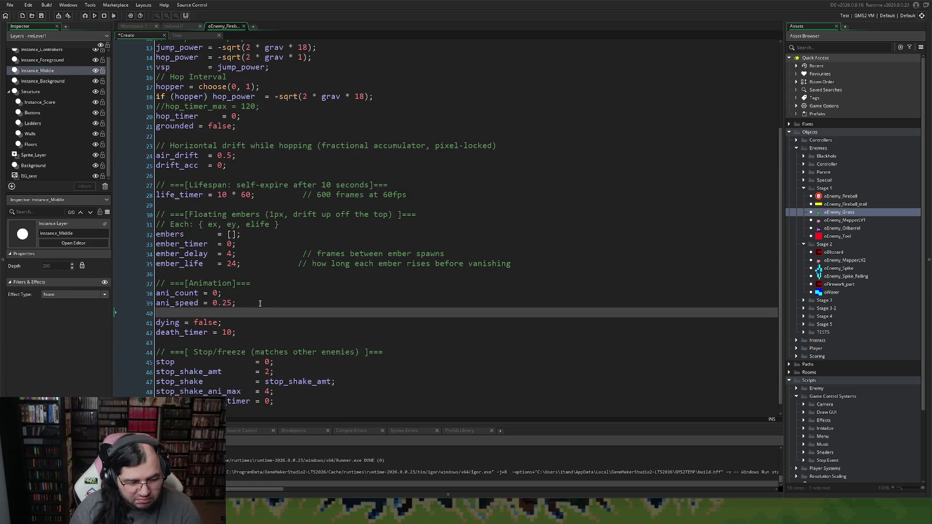
text(DEPTH)
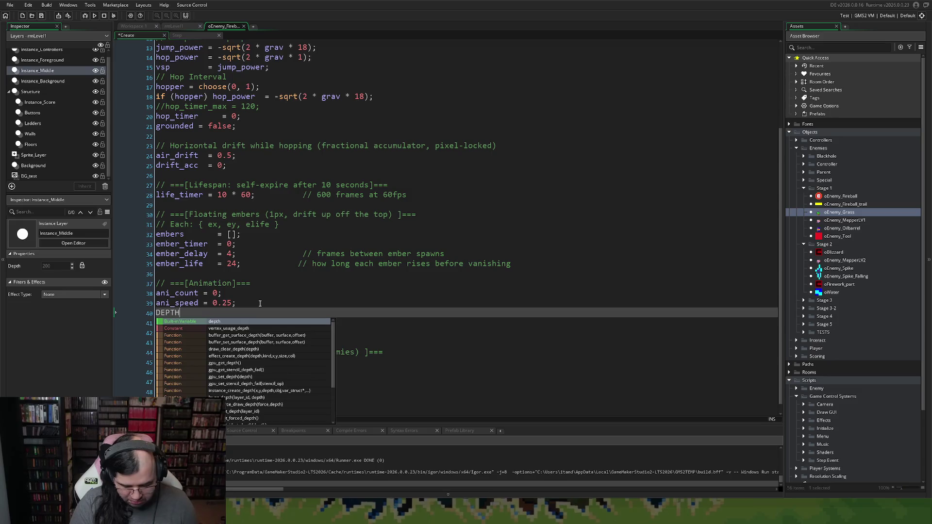
text(_TIMER)
key(BackSpace)
key(BackSpace)
key(BackSpace)
text(depth_timer = 10;)
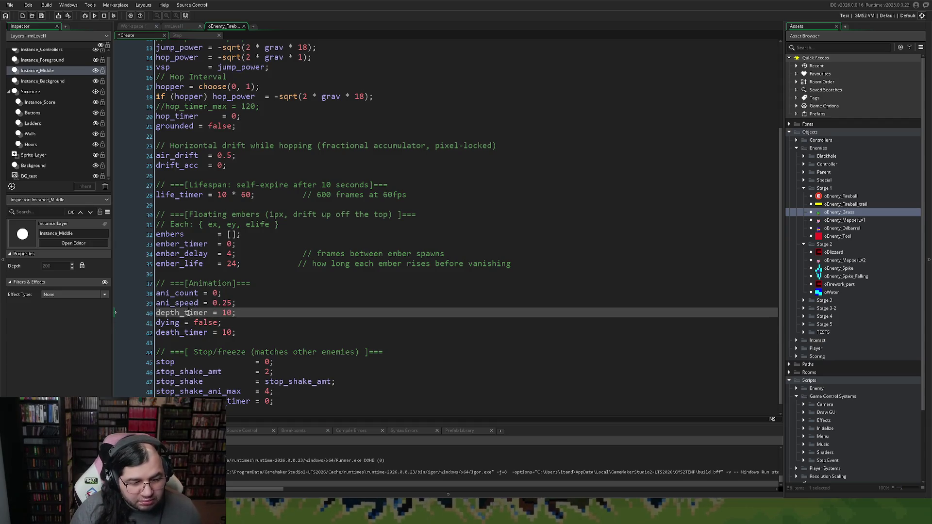
click(178, 36)
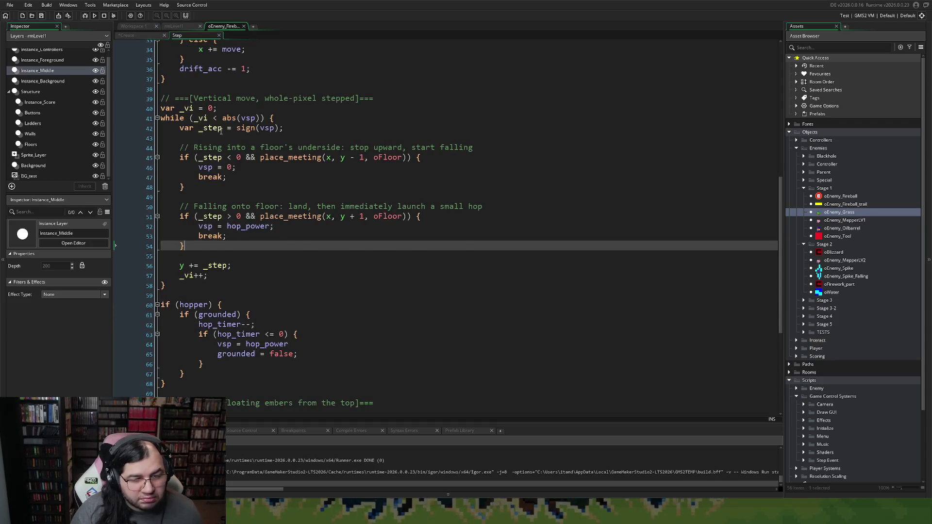
scroll(222, 194, up, 10)
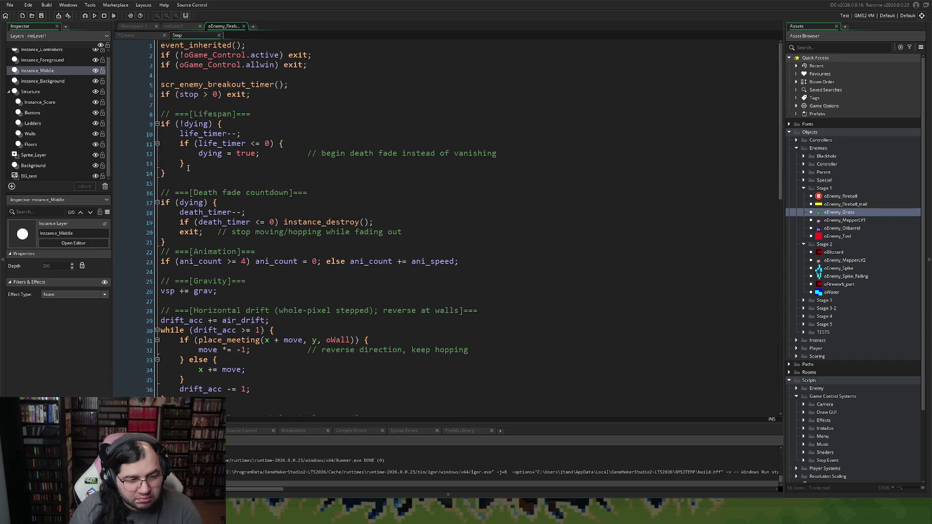
Insert a '// ===[Depth Change' section after line 7 with a depth_timer-- countdown.
click(171, 104)
key(Return)
key(Return)
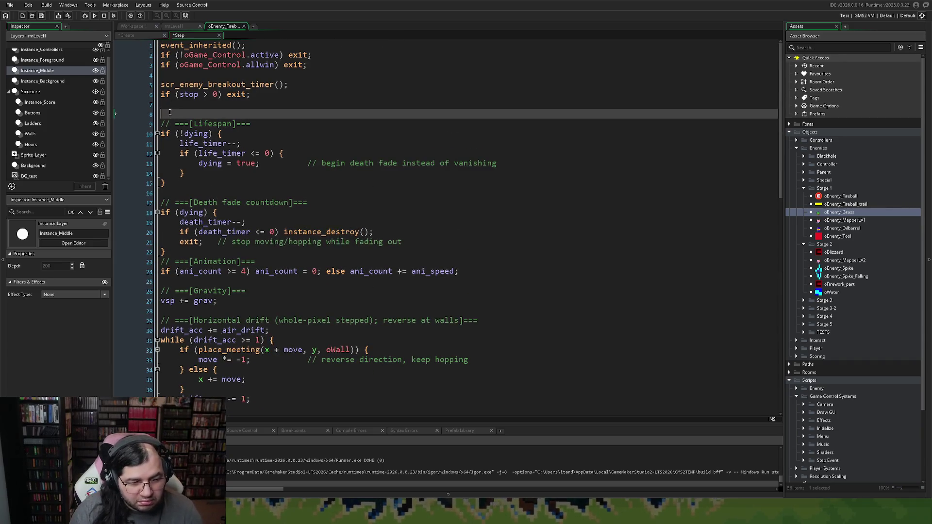
key(Up)
text(/ )
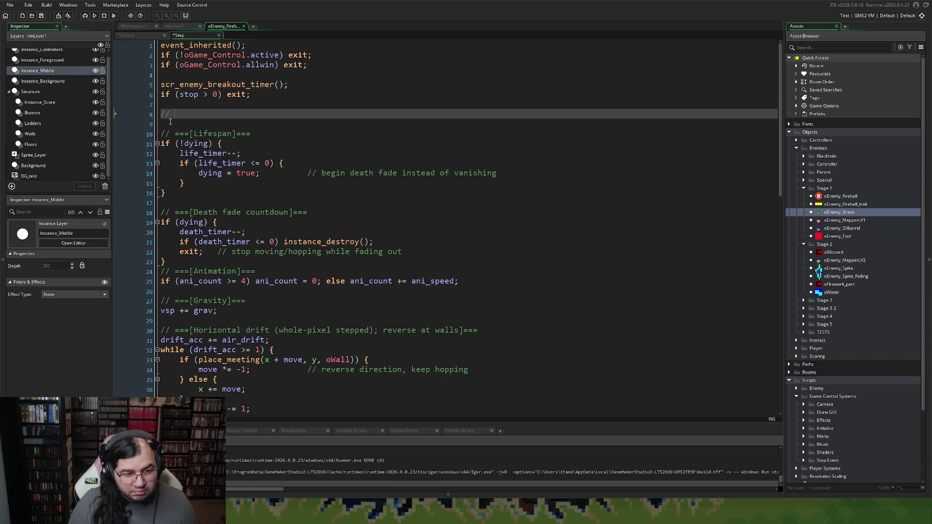
text(===)
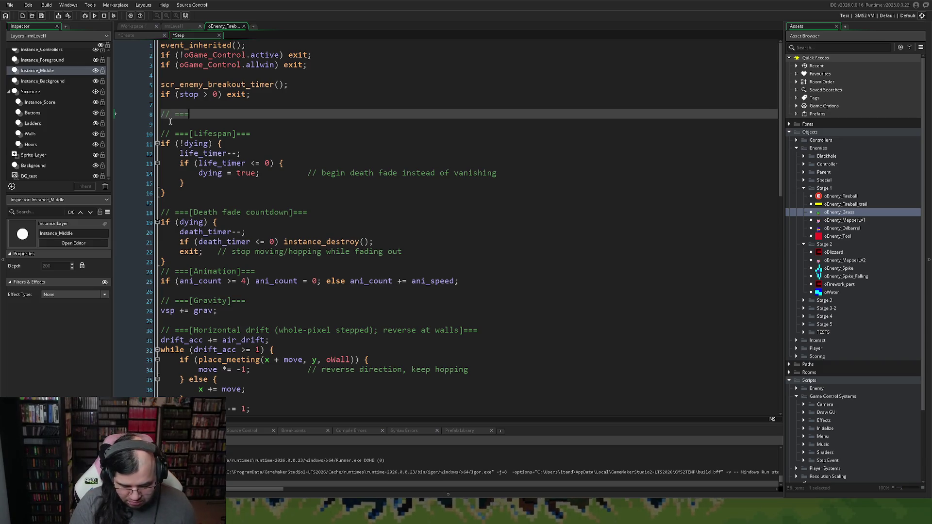
text([Depth)
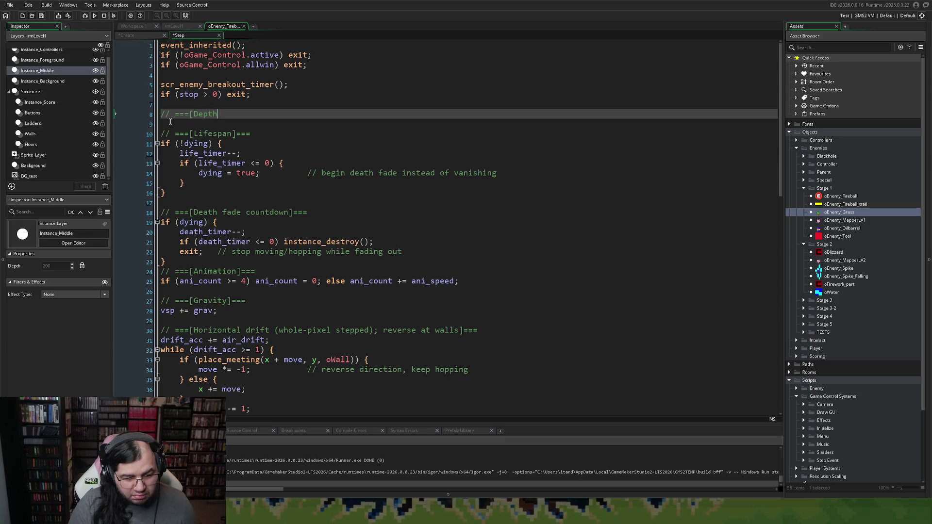
text( Change]===)
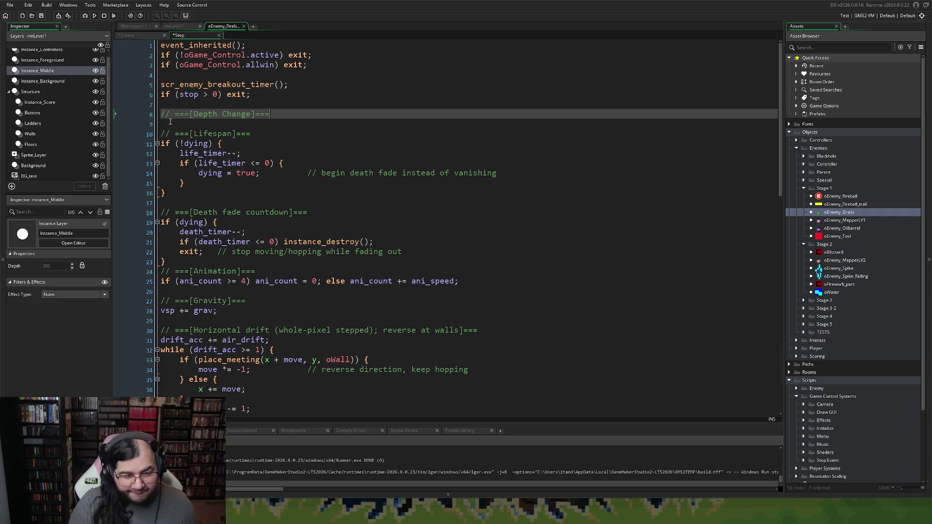
key(Return)
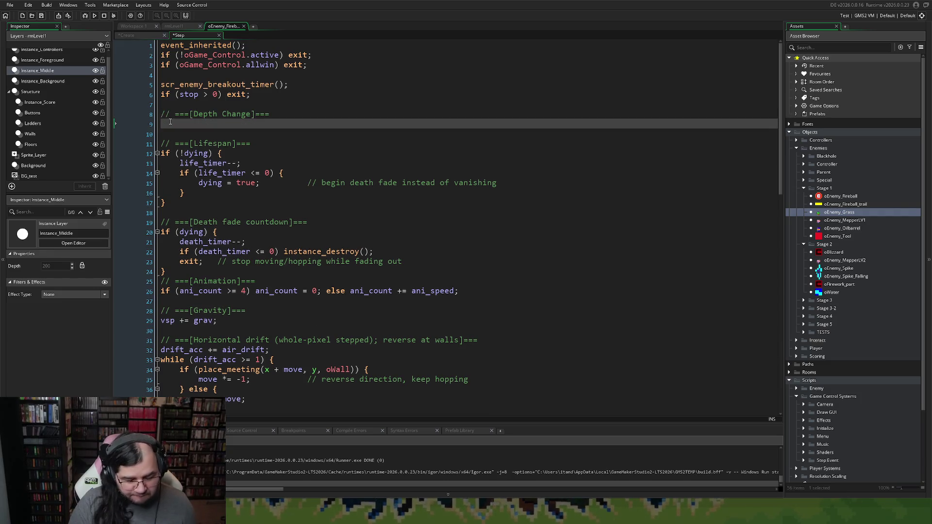
text(if (depth_timer > 0)
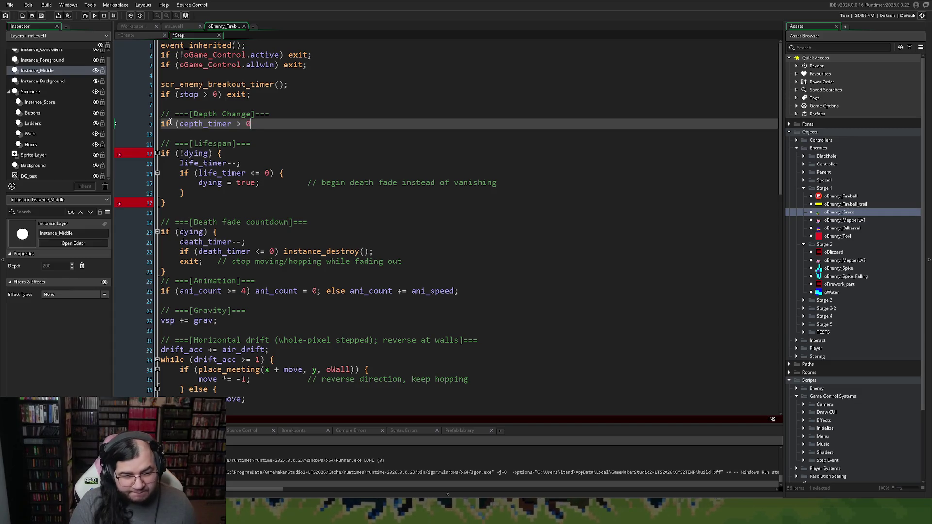
text() depth_timer--)
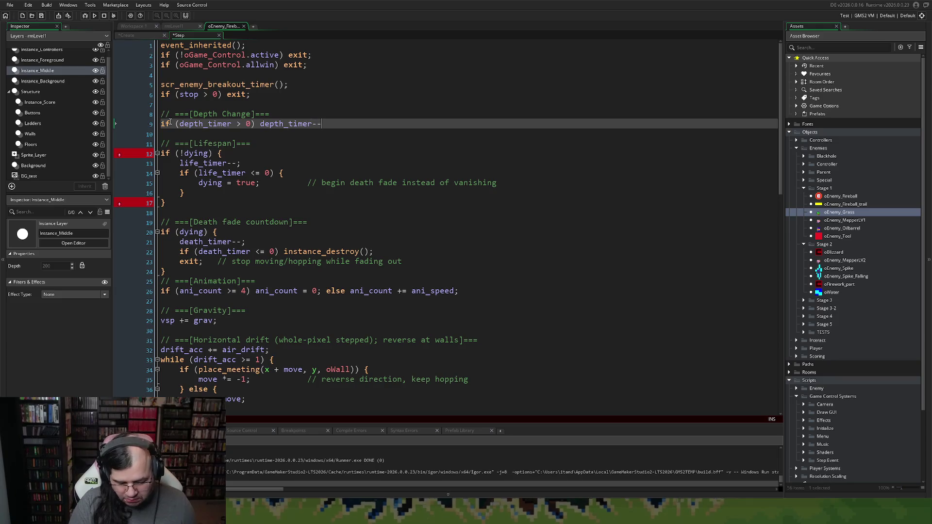
text(;)
key(Return)
Write line 10 as if (depth_timer == 0 && depth != 200) depth = 200;.
text(if depth_timer)
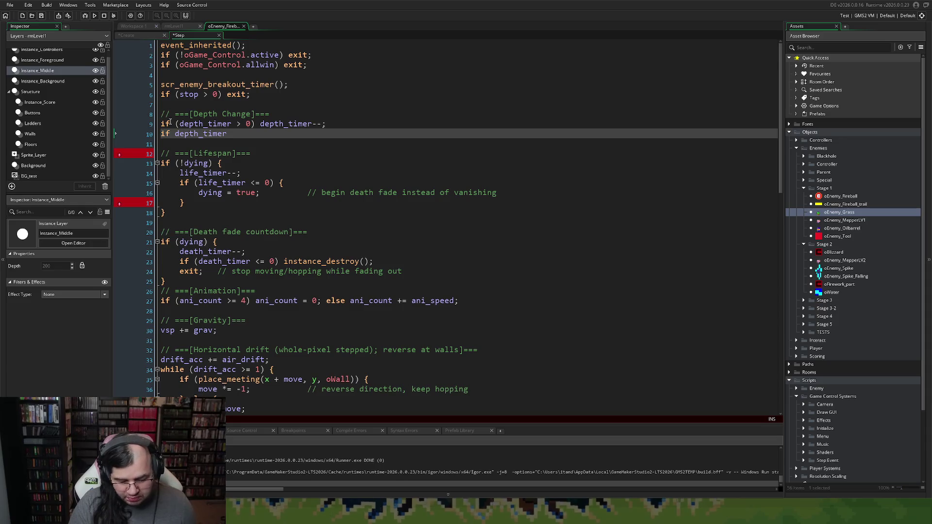
text( == 0)
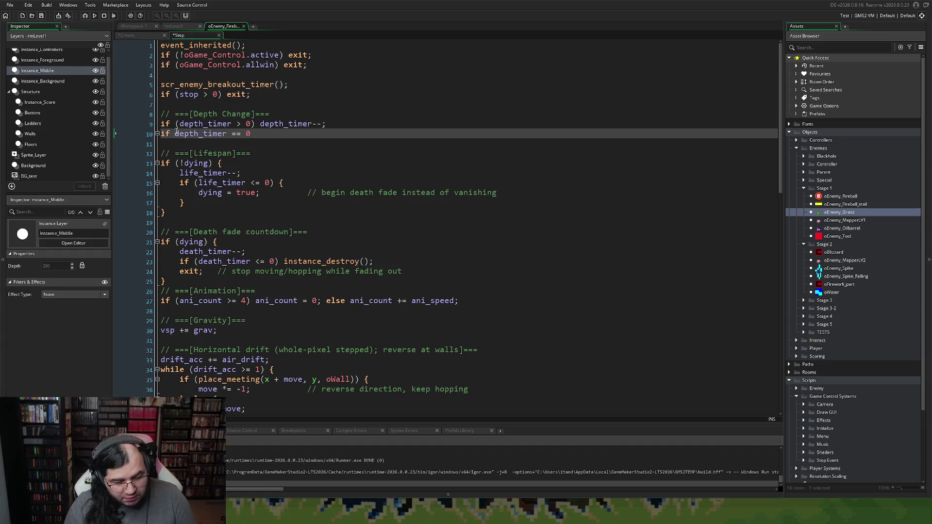
click(177, 134)
text(()
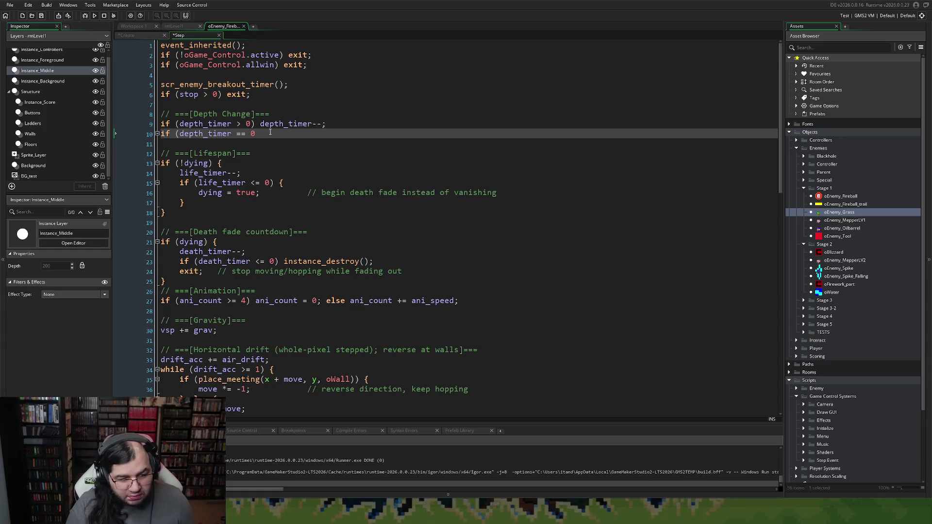
text(and)
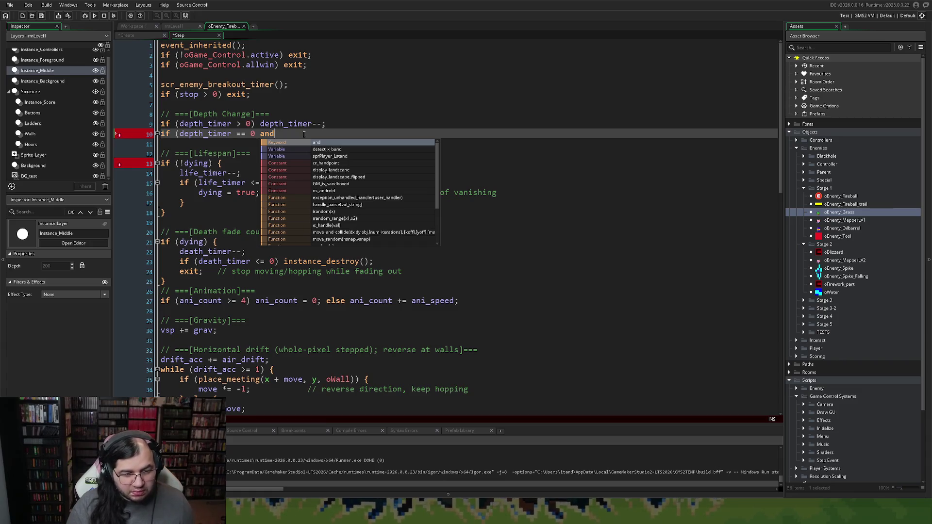
key(BackSpace)
key(BackSpace)
key(BackSpace)
text(&& )
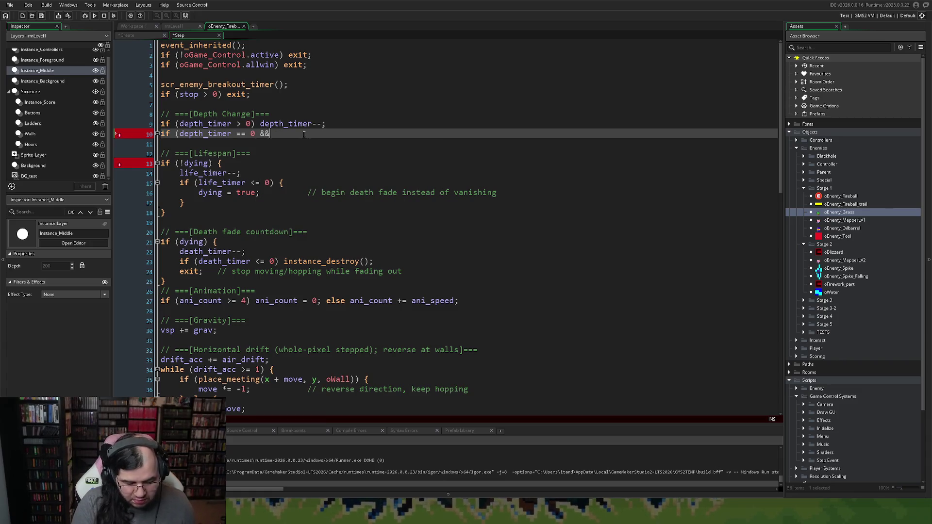
text(depth)
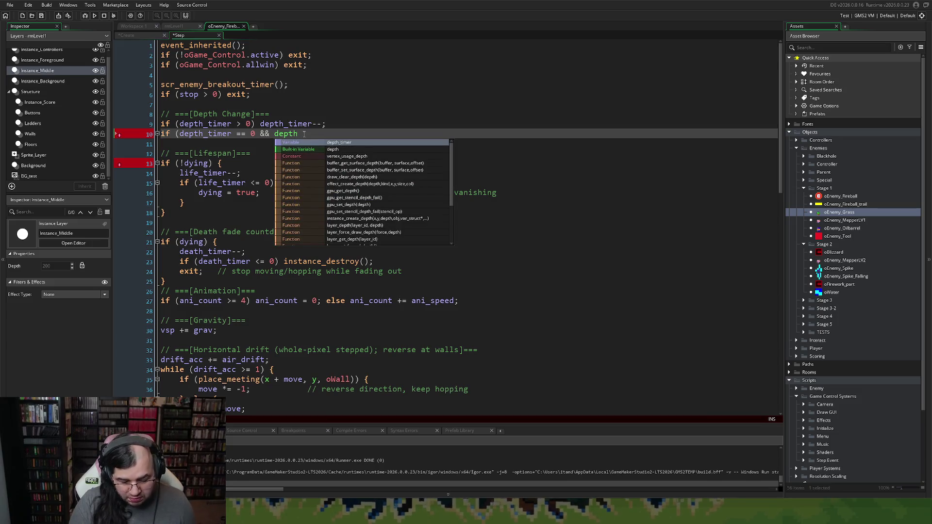
key(Escape)
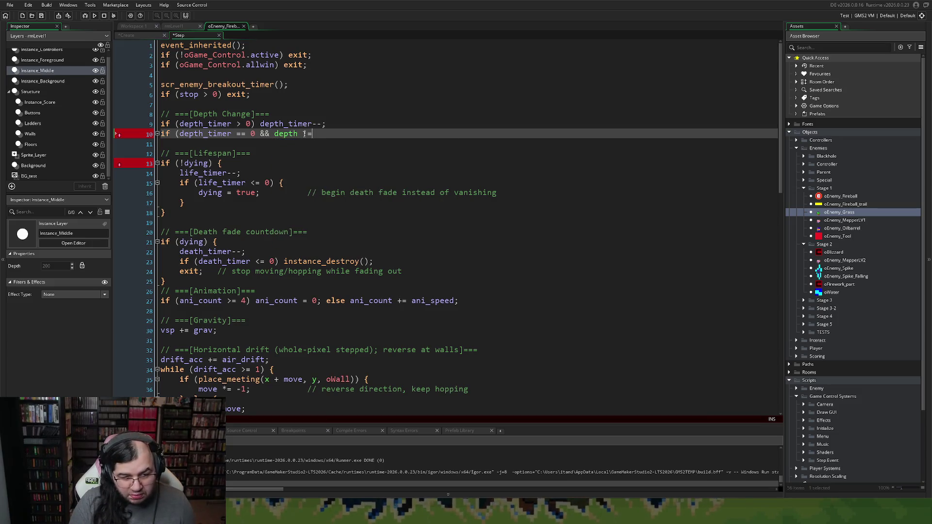
text(200) depth_timer)
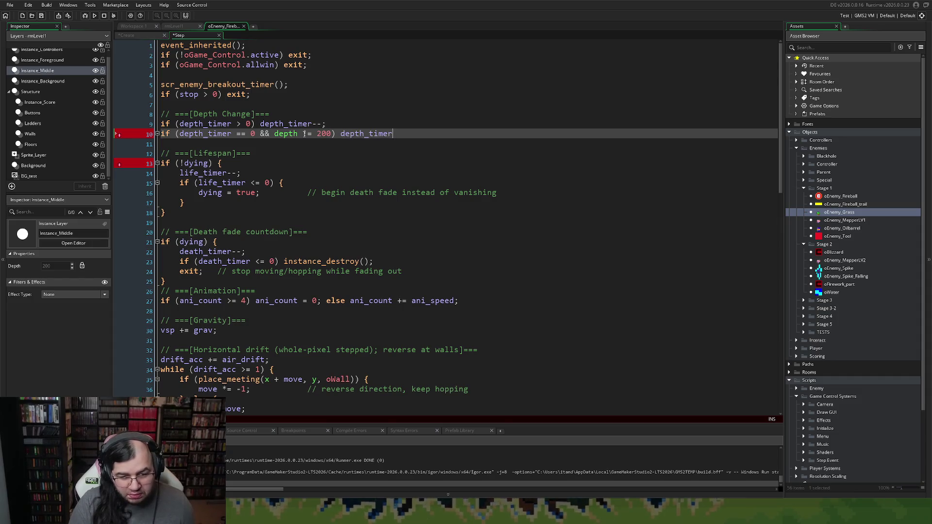
key(BackSpace)
key(BackSpace)
key(BackSpace)
text(= 200;)
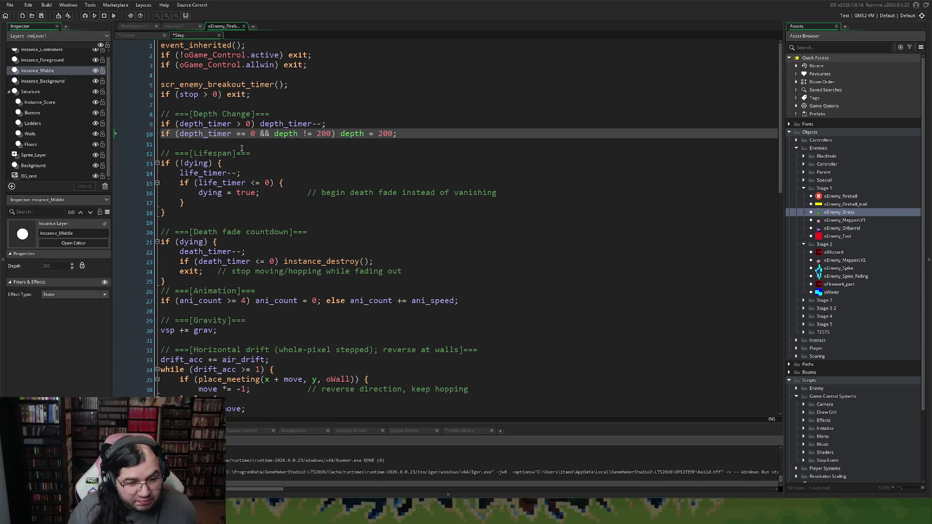
scroll(231, 153, down, 5)
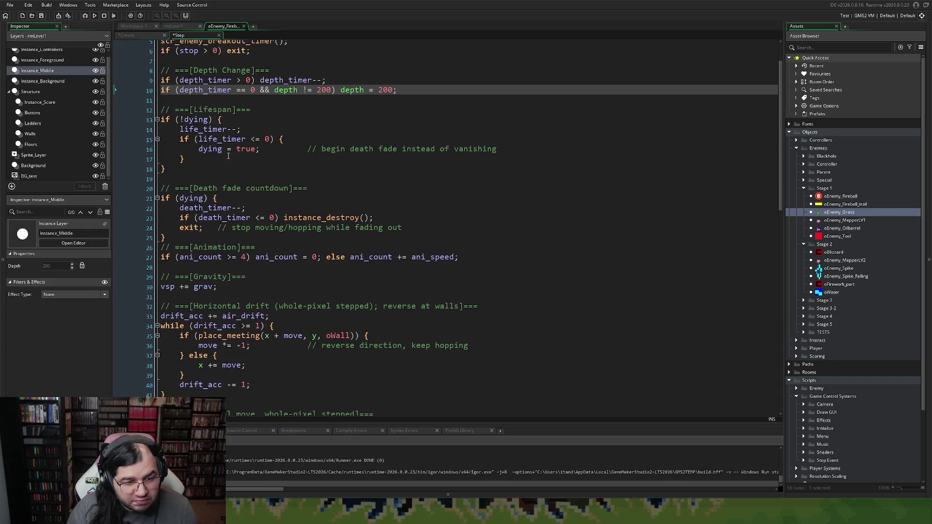
click(298, 235)
Find each DEPTH match in the Step code, close the fireball code, and launch the game.
key(ctrl+f)
text(DEPTH)
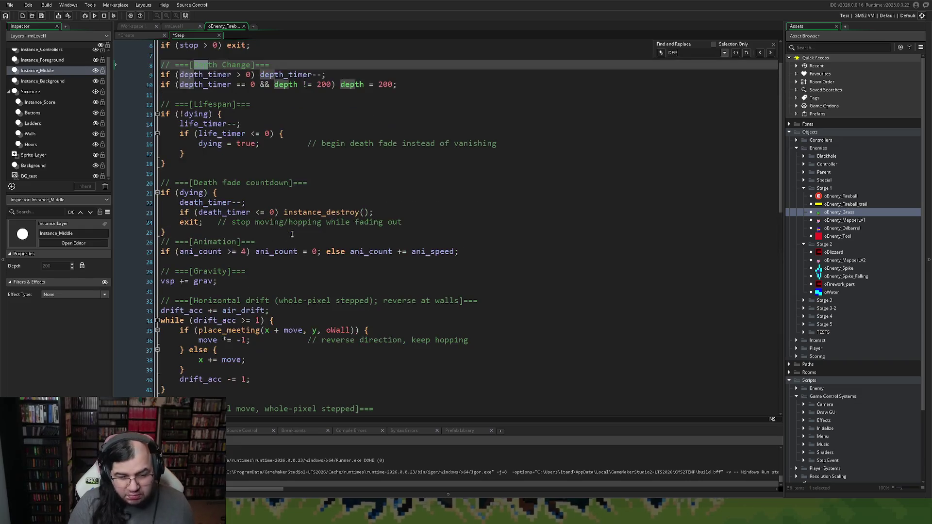
click(770, 52)
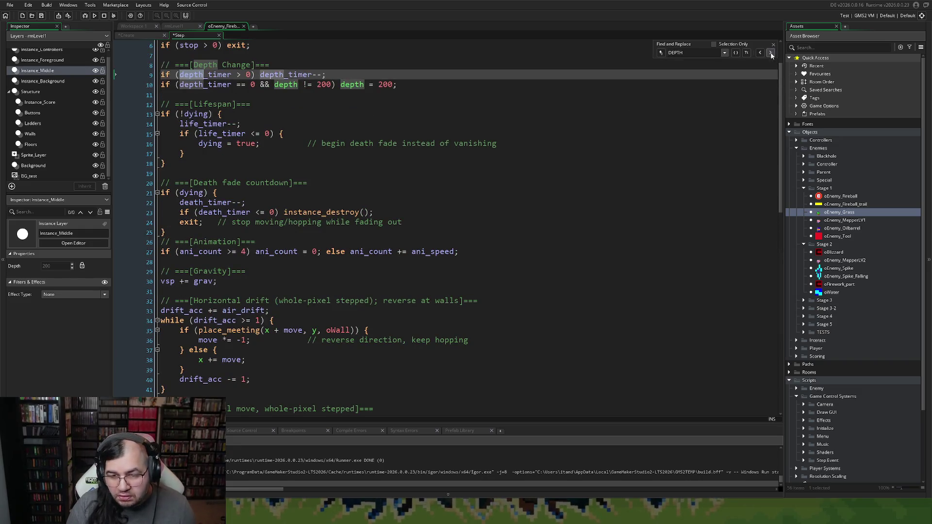
click(771, 53)
click(771, 52)
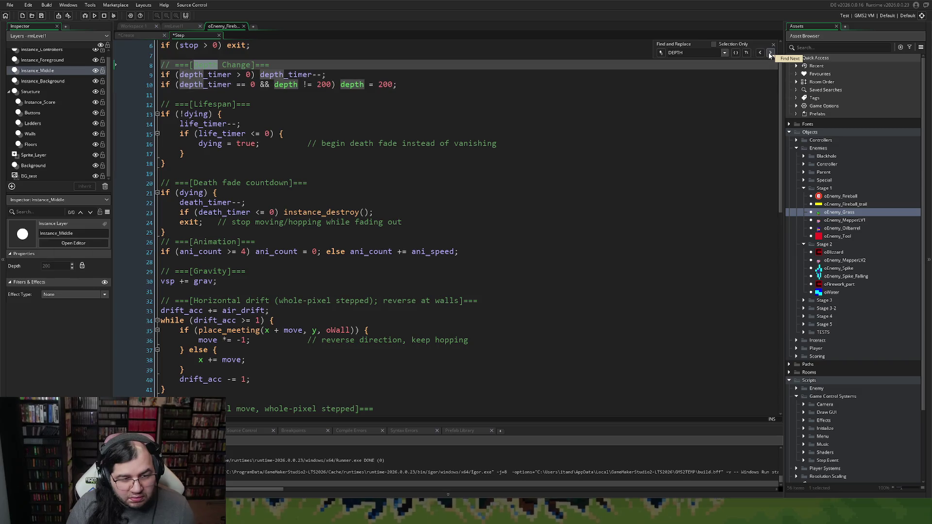
click(770, 54)
click(243, 27)
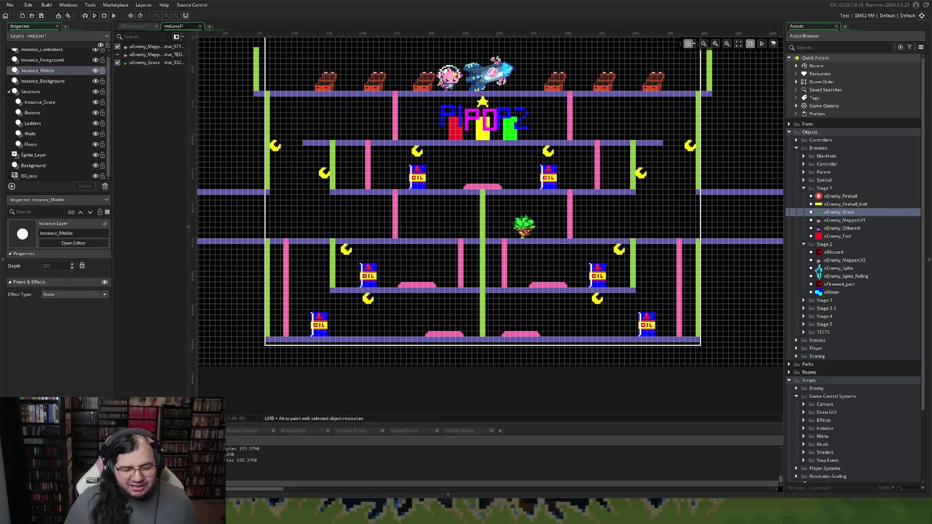
key(Return)
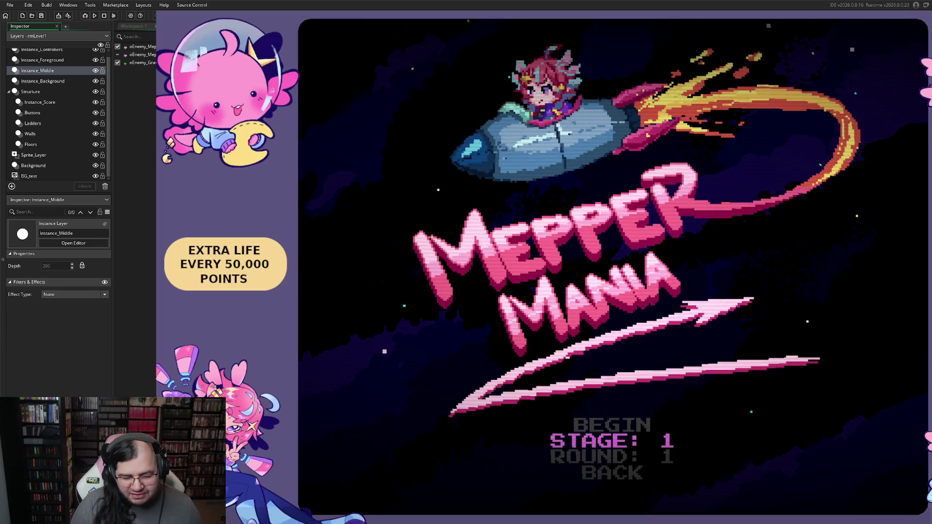
Begin Stage 1 and climb the ladders to the middle platform, jumping oncoming enemies.
key(Up)
key(Return)
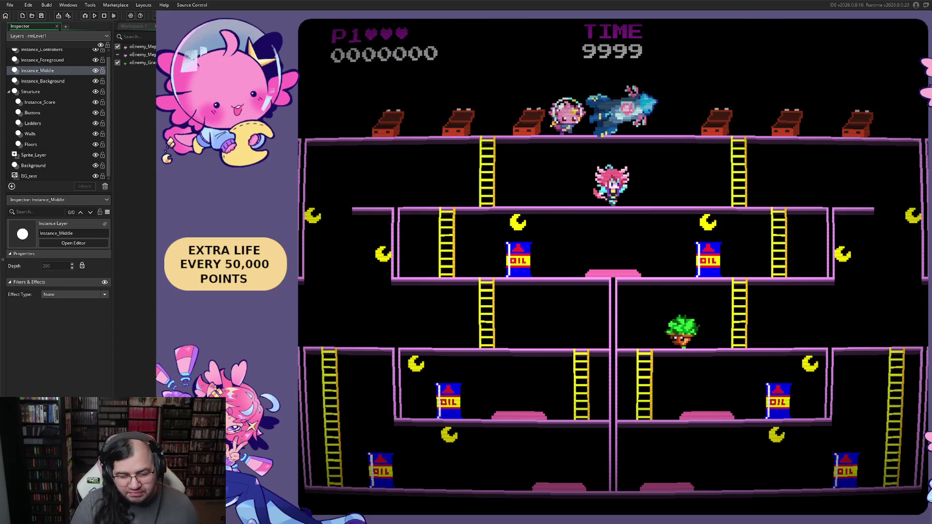
key(Left)
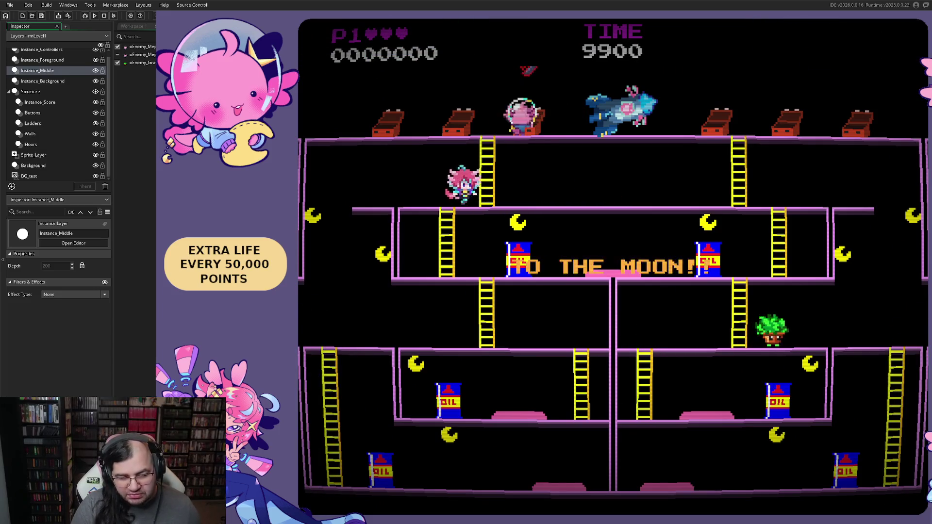
key(space)
key(Right)
key(Left)
key(space)
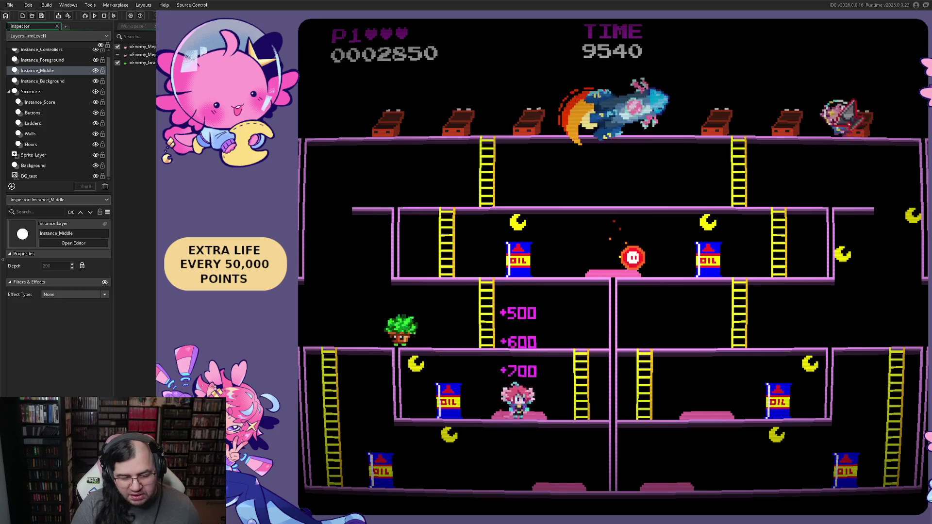
key(Left)
key(Right)
key(Up)
key(Left)
key(Up)
key(Right)
Play down to the bottom floor and back up, dodging fireballs, then quit the game.
key(Right)
key(space)
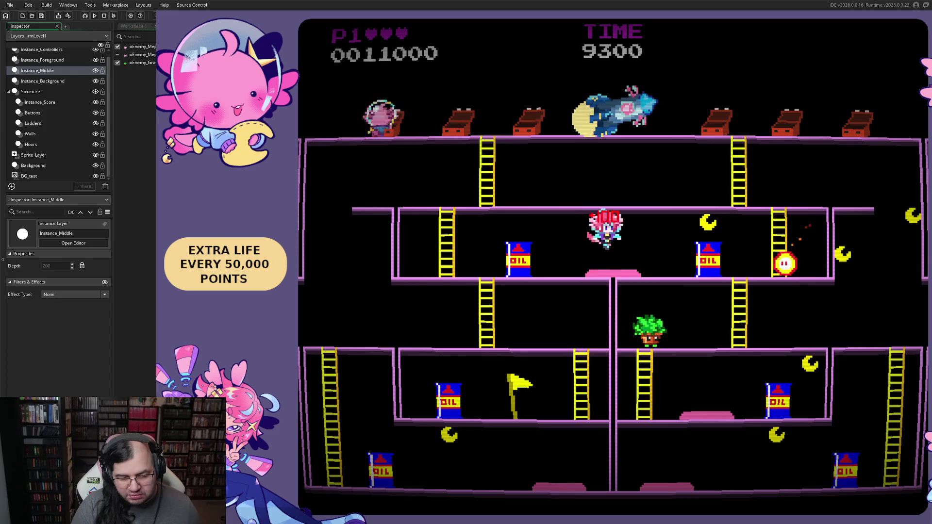
key(Left)
key(Right)
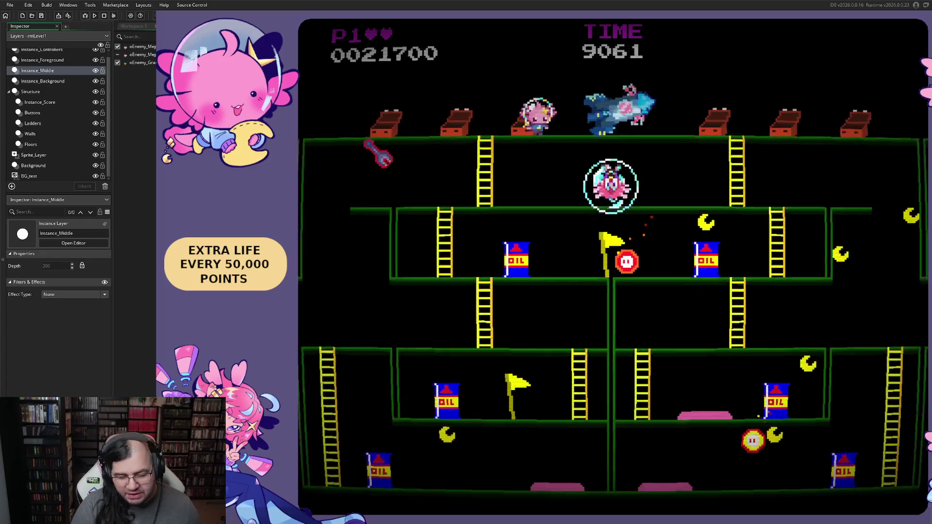
key(Right)
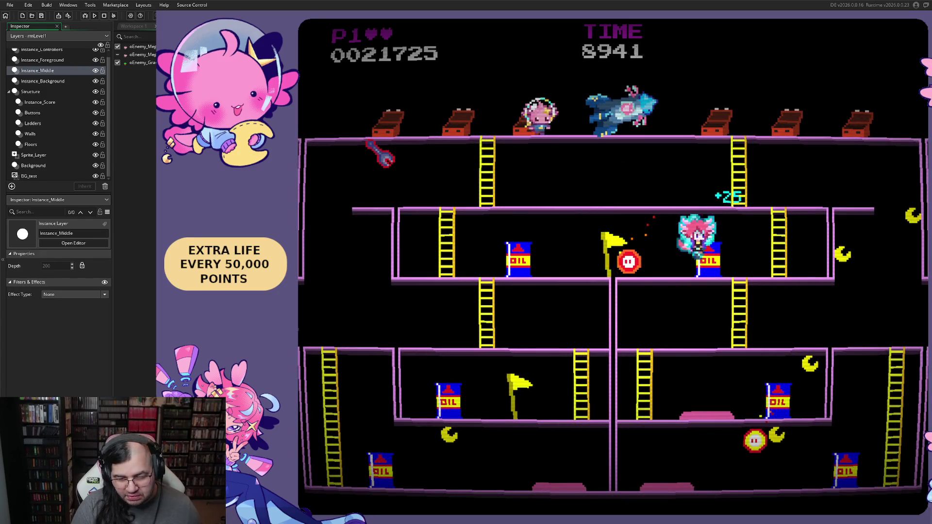
key(Left)
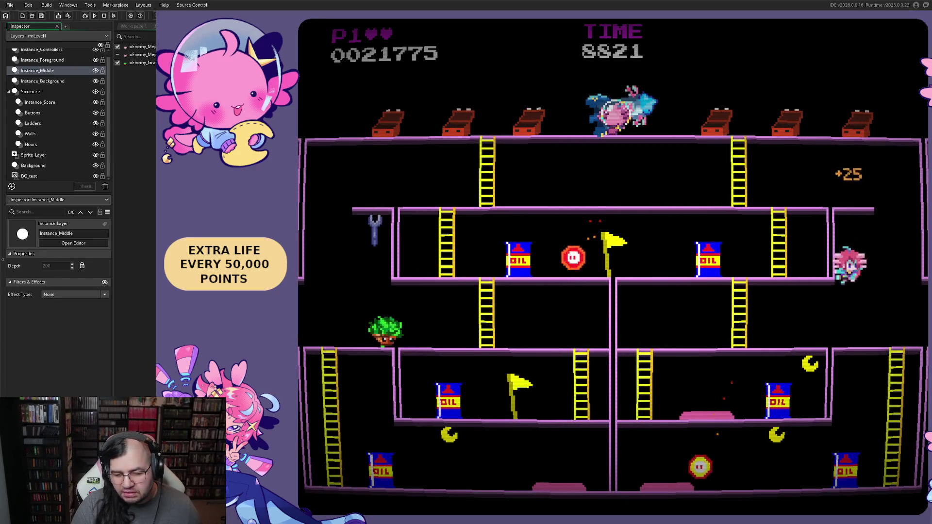
key(Down)
key(Right)
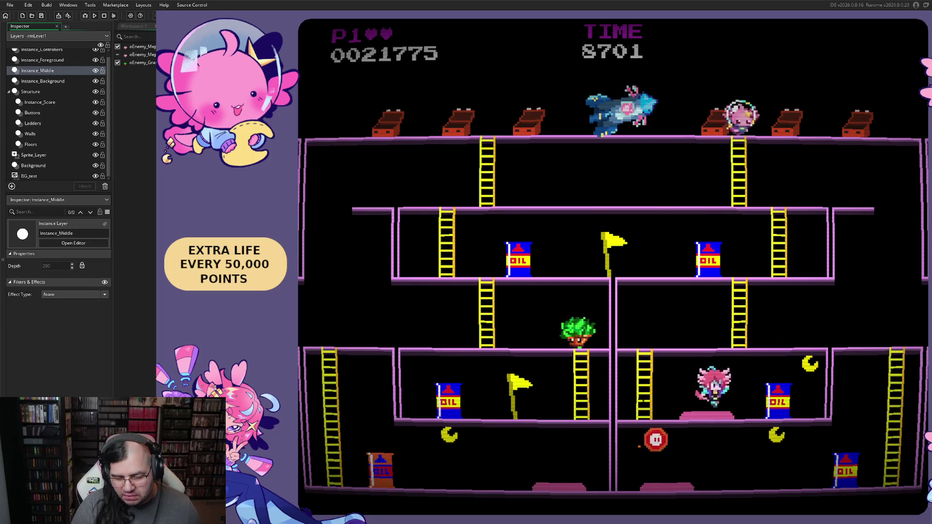
key(Left)
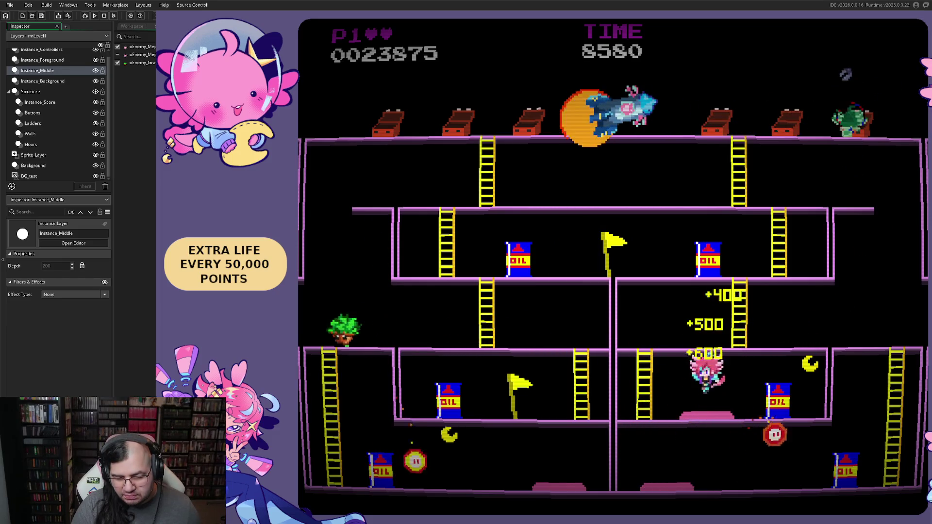
key(Left)
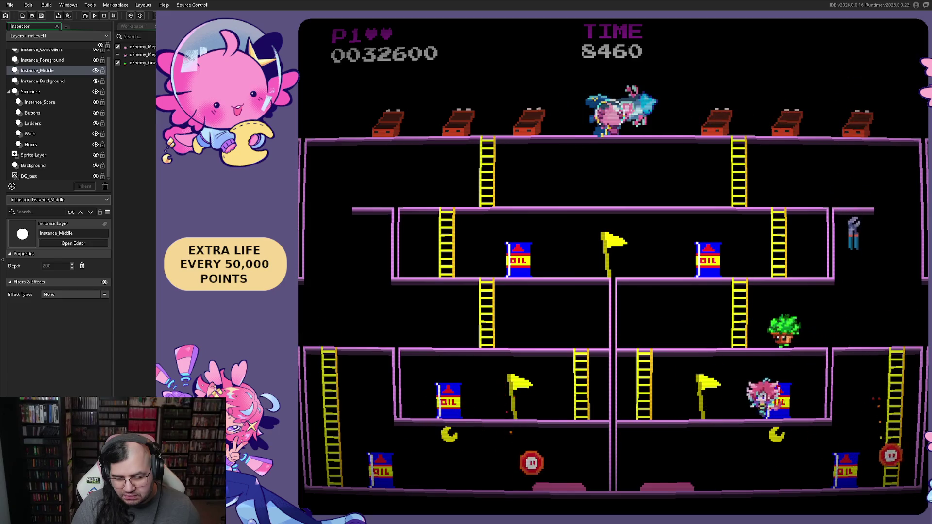
key(Right)
key(Down)
key(Left)
key(Left)
key(space)
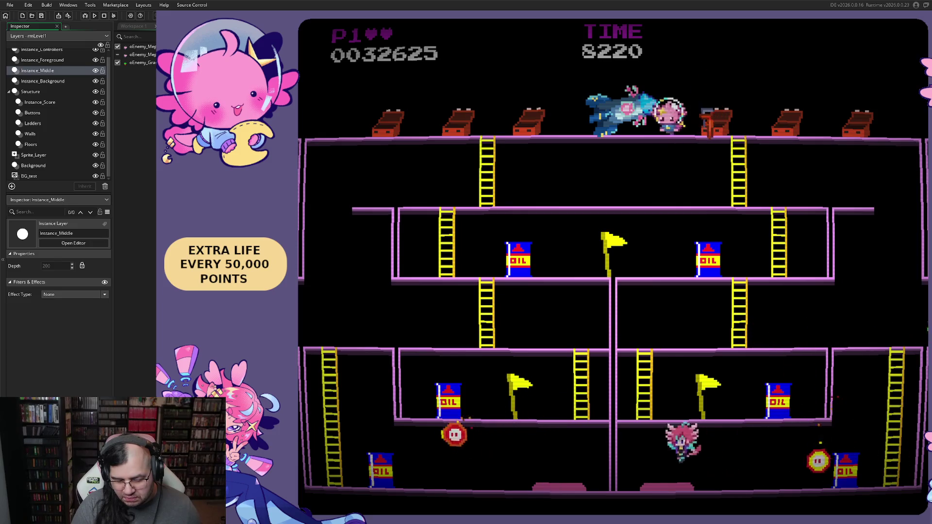
key(Left)
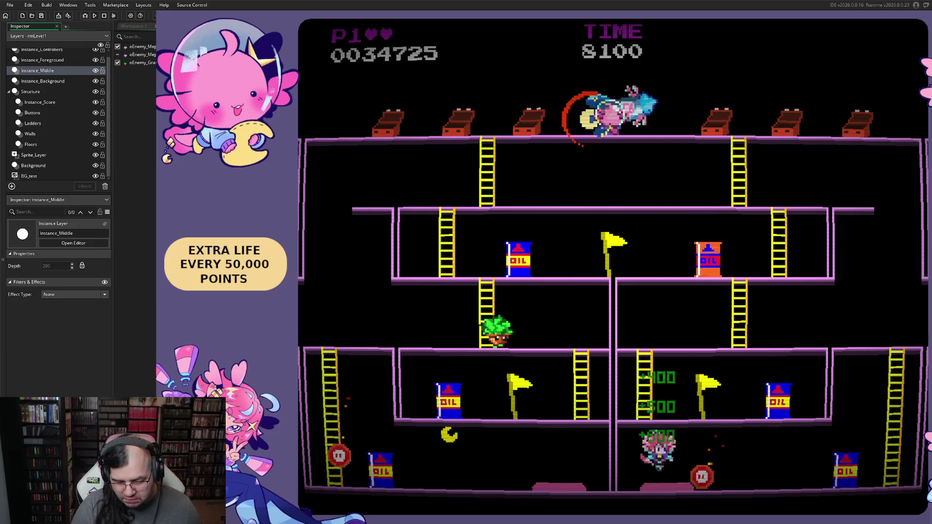
key(Right)
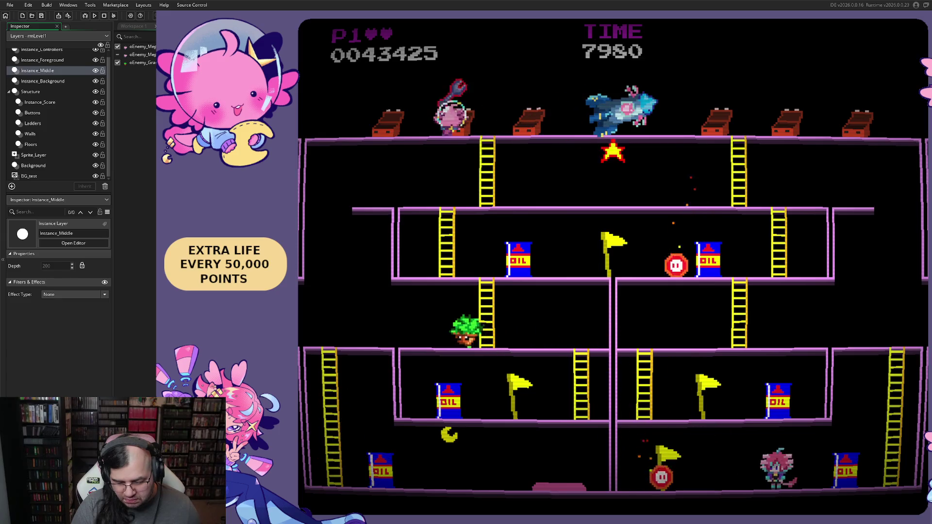
key(Up)
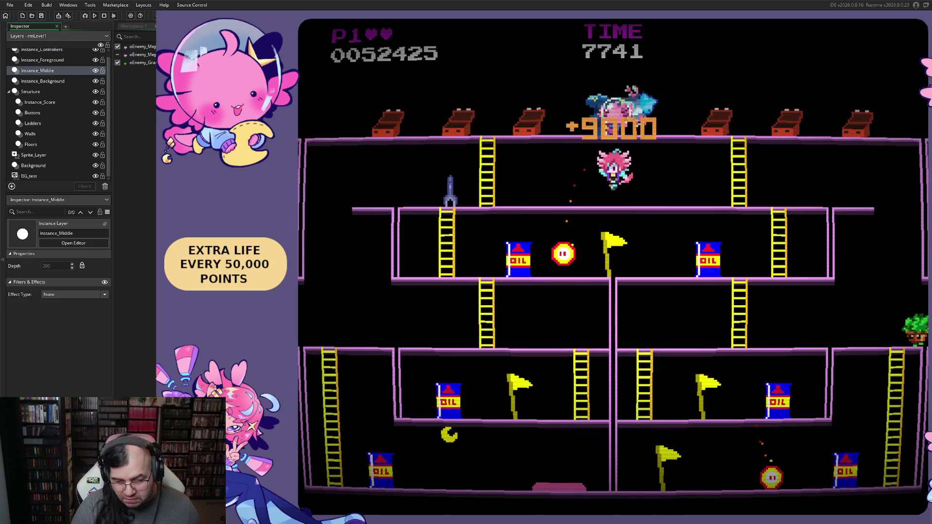
key(Right)
key(Right)
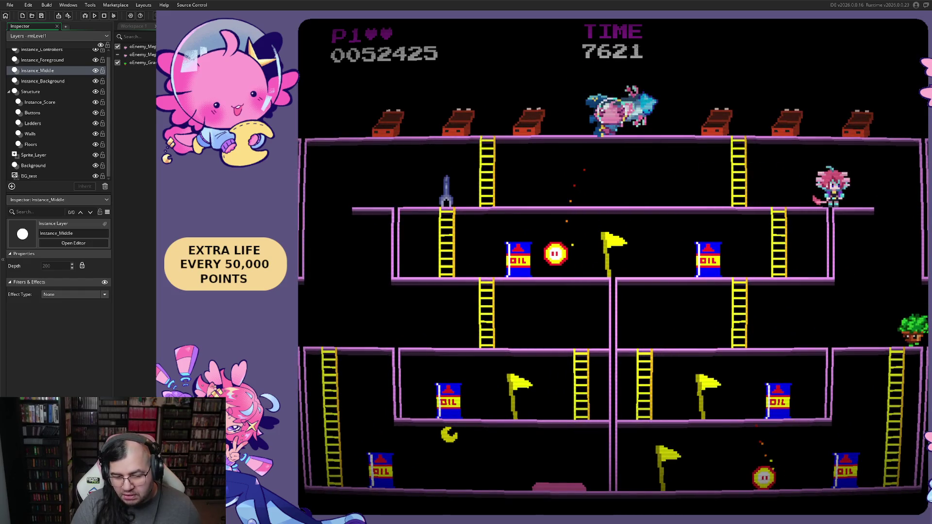
key(Left)
key(Left)
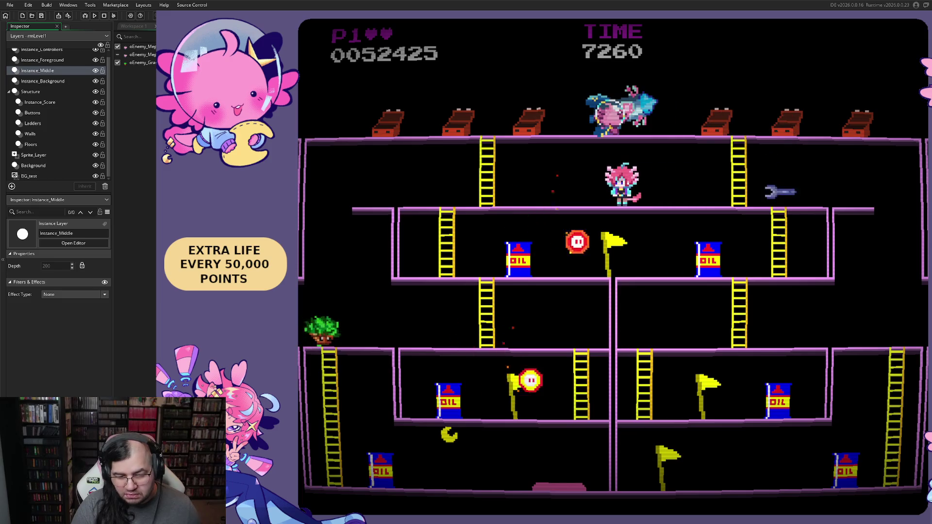
key(Left)
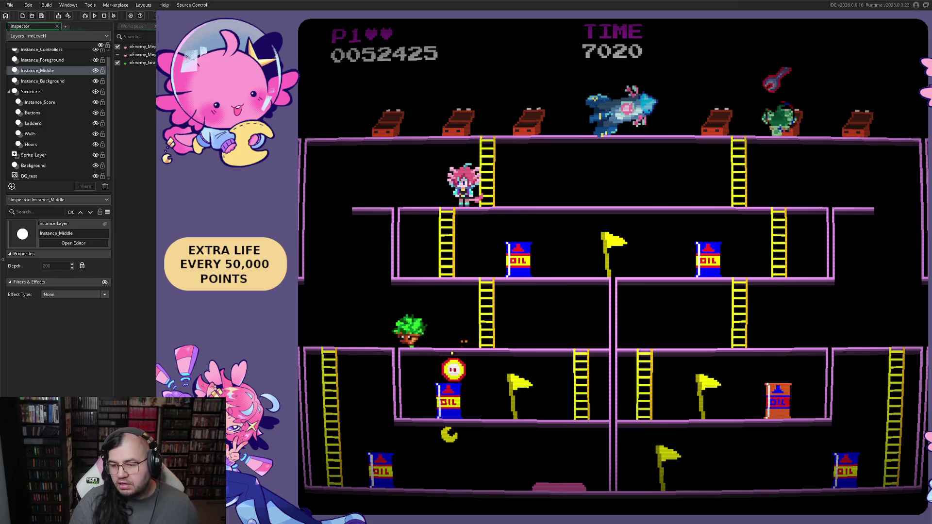
key(Escape)
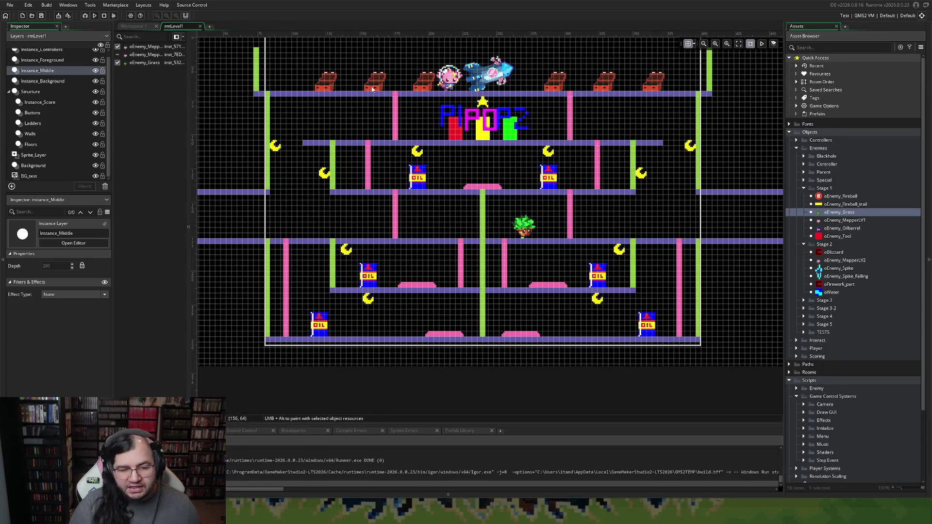
In the fireball Create code, change life_timer from 10 * 60 to 900 and run the game.
click(134, 26)
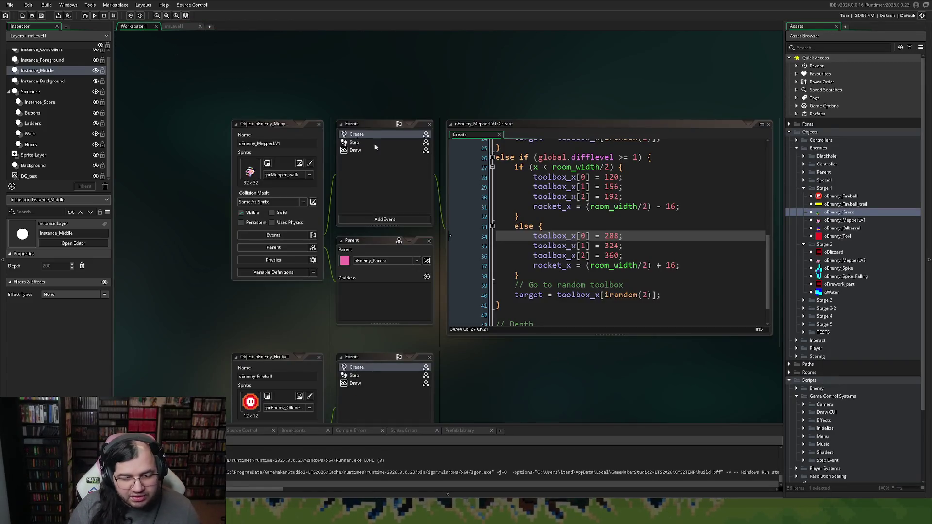
scroll(437, 291, down, 2)
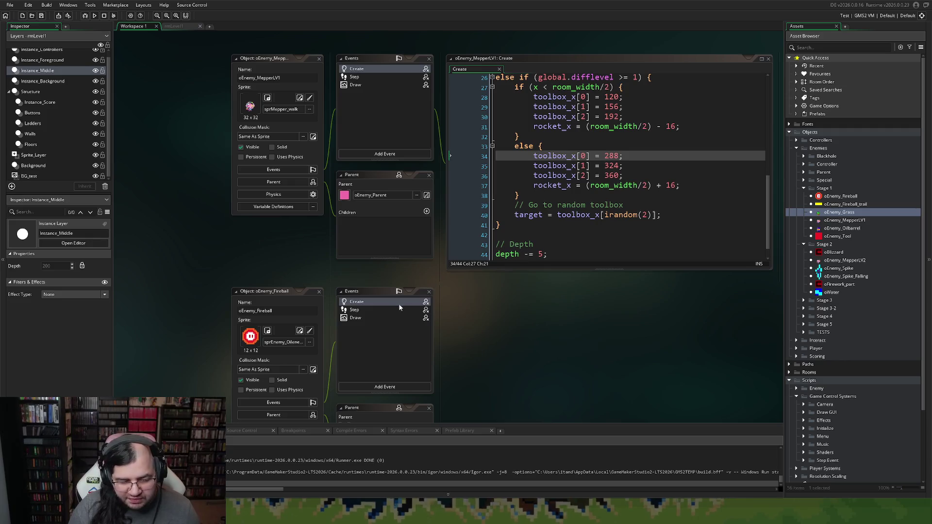
click(396, 303)
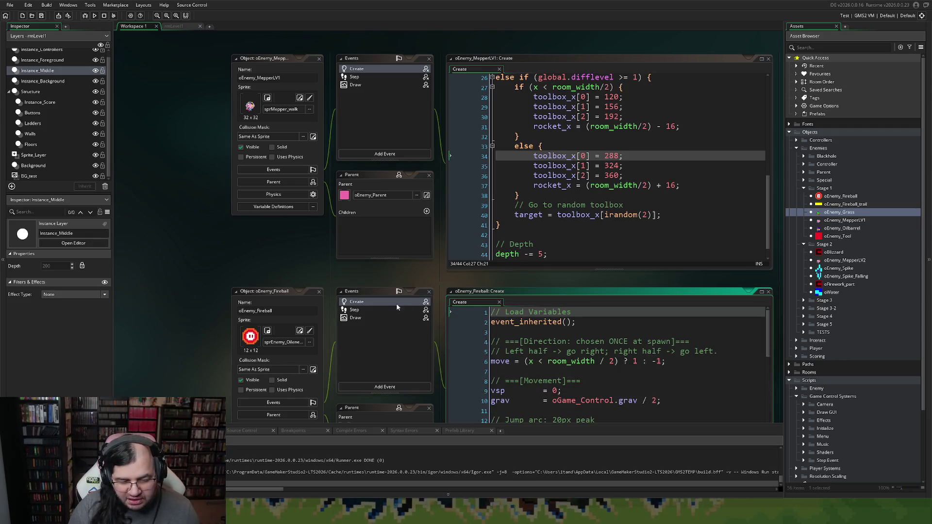
click(761, 292)
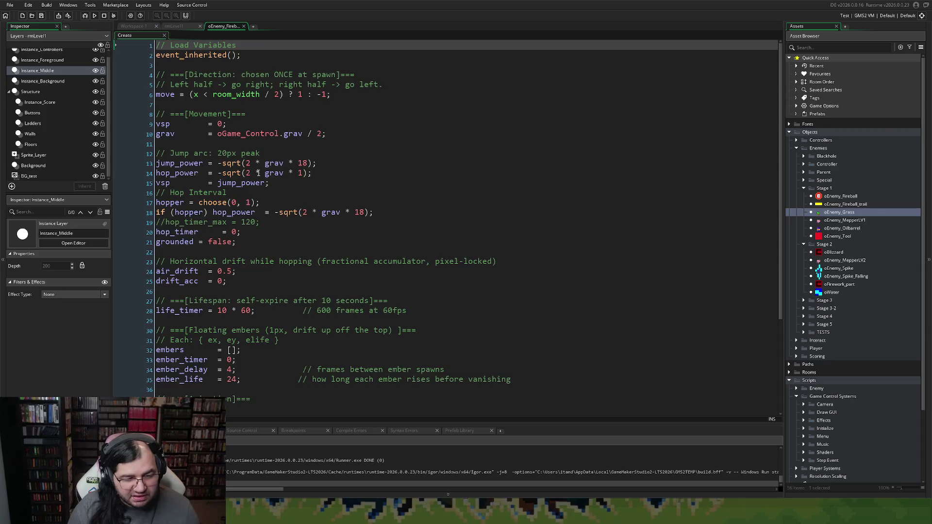
scroll(258, 174, down, 4)
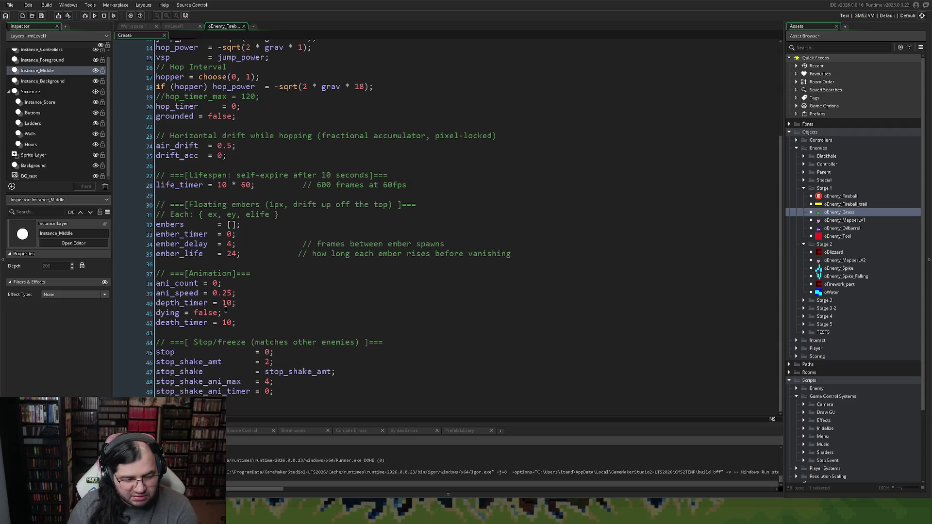
scroll(216, 282, up, 4)
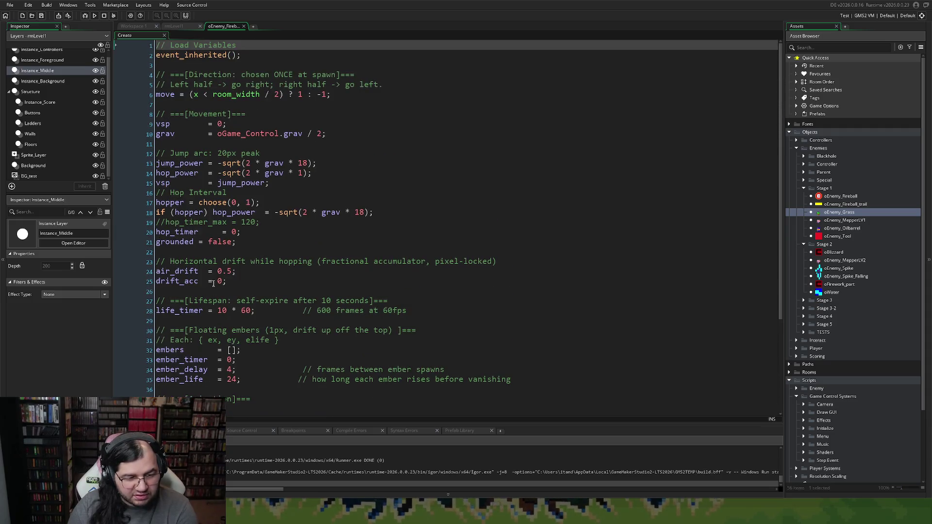
scroll(171, 187, down, 2)
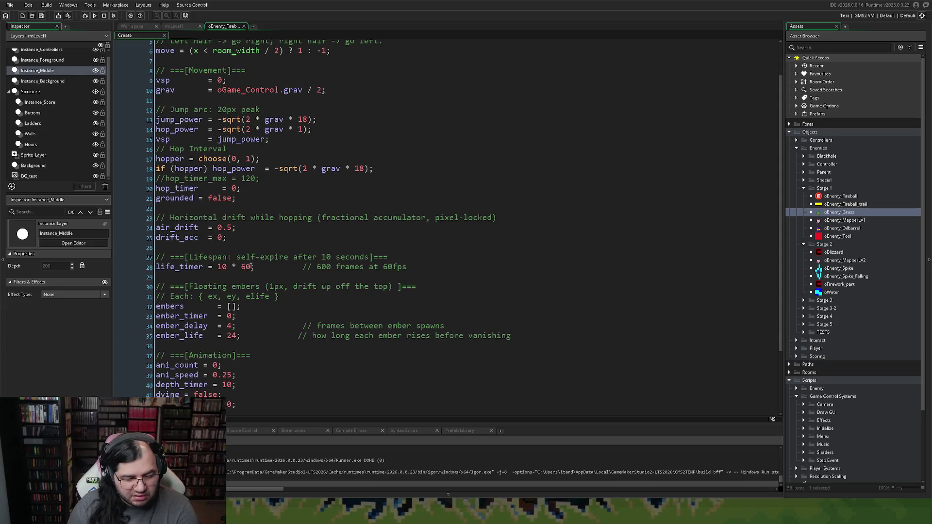
drag(252, 267, 234, 268)
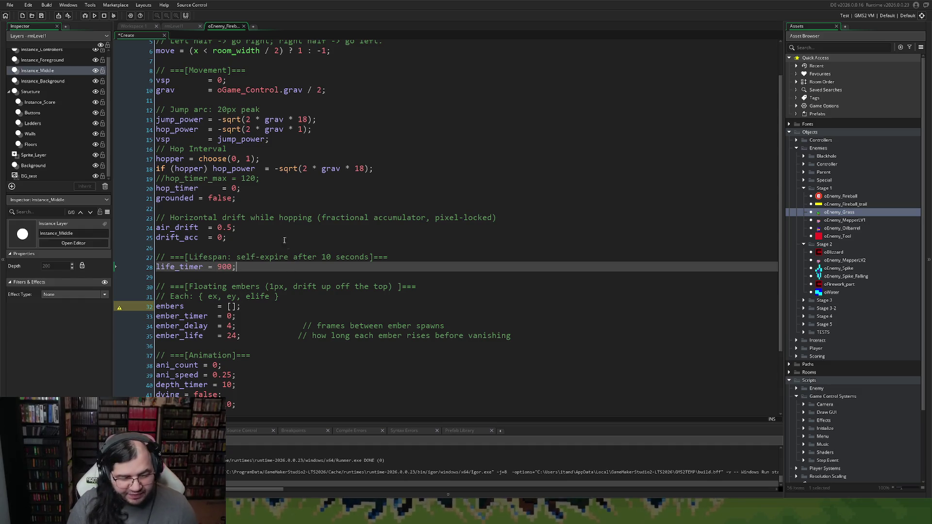
click(94, 17)
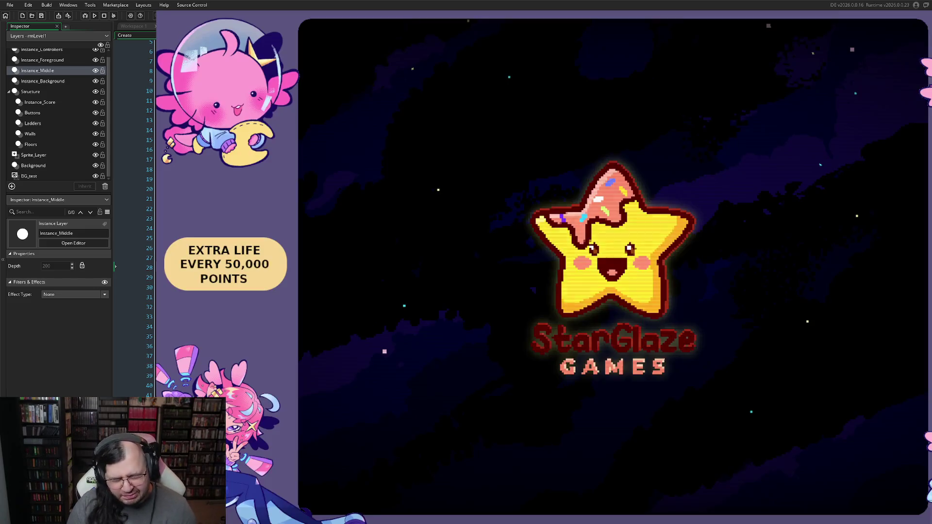
Start from the title screen and reach the bottom floor, jumping over passing enemies.
key(Return)
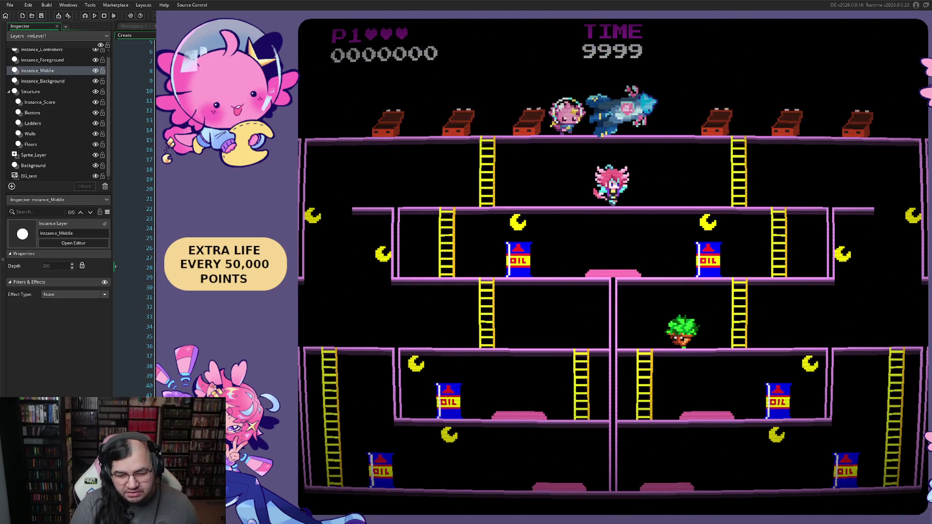
key(Right)
key(Right)
key(Right)
key(Down)
key(Left)
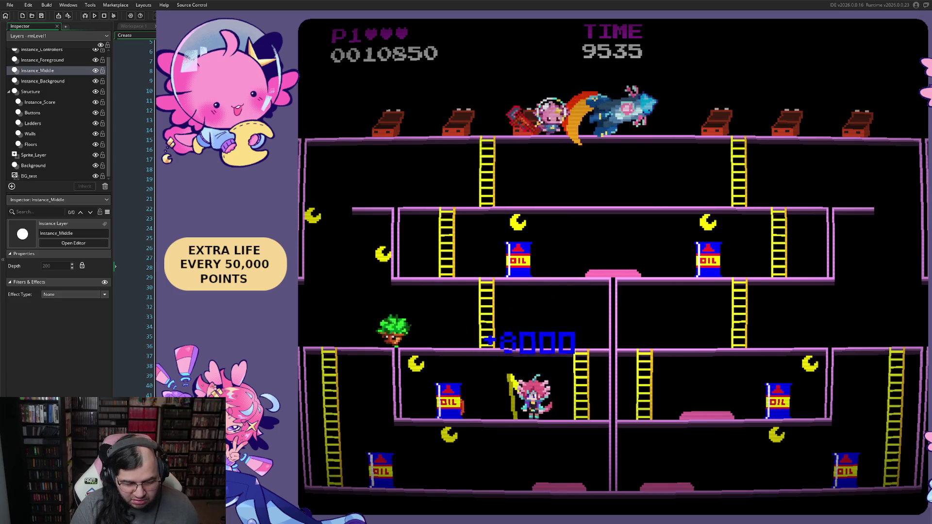
key(Left)
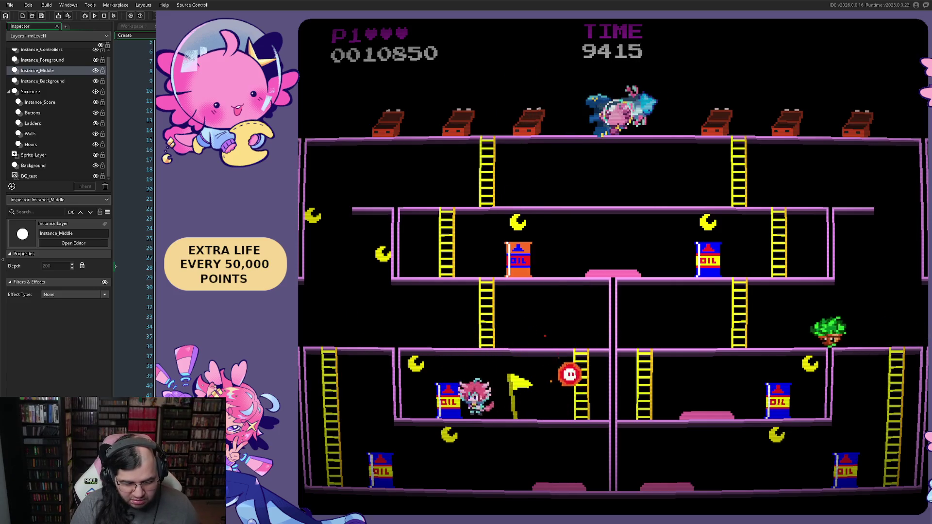
key(Right)
key(Right)
key(Up)
key(Left)
key(Left)
key(Down)
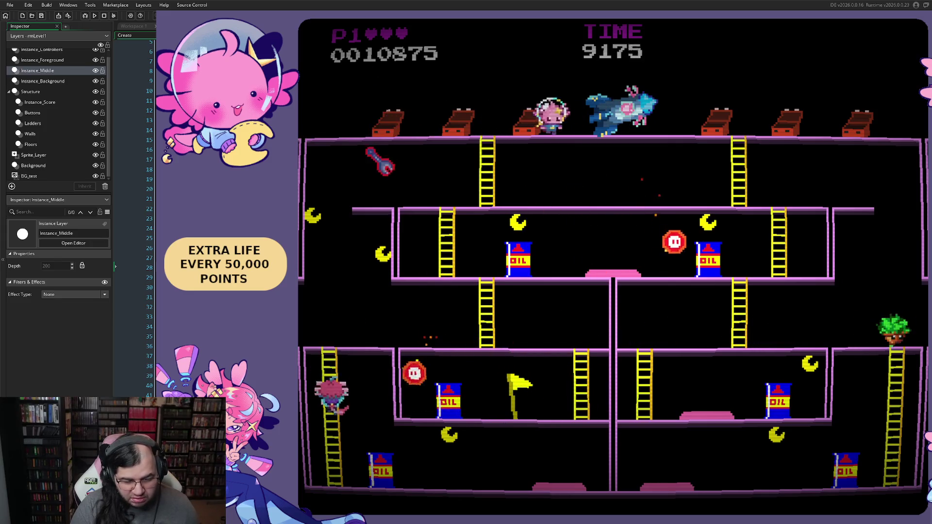
key(Right)
key(space)
key(space)
key(space)
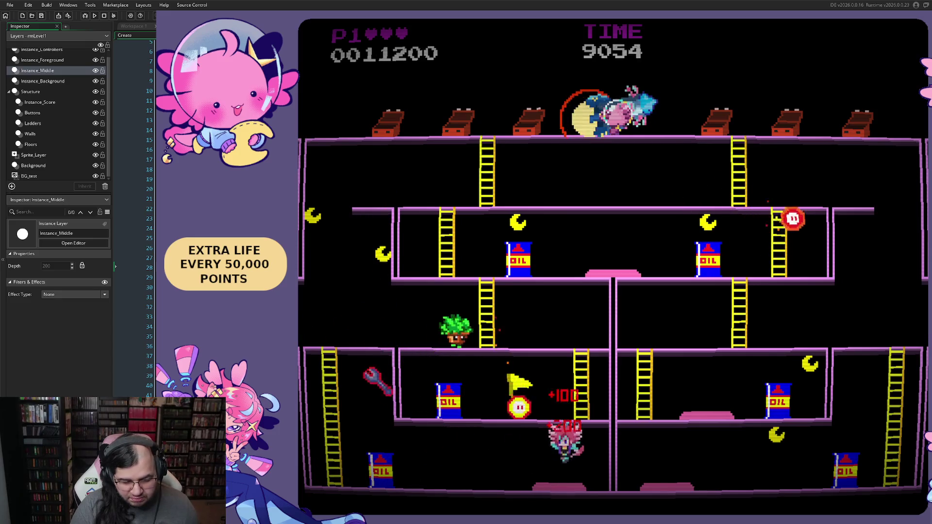
key(space)
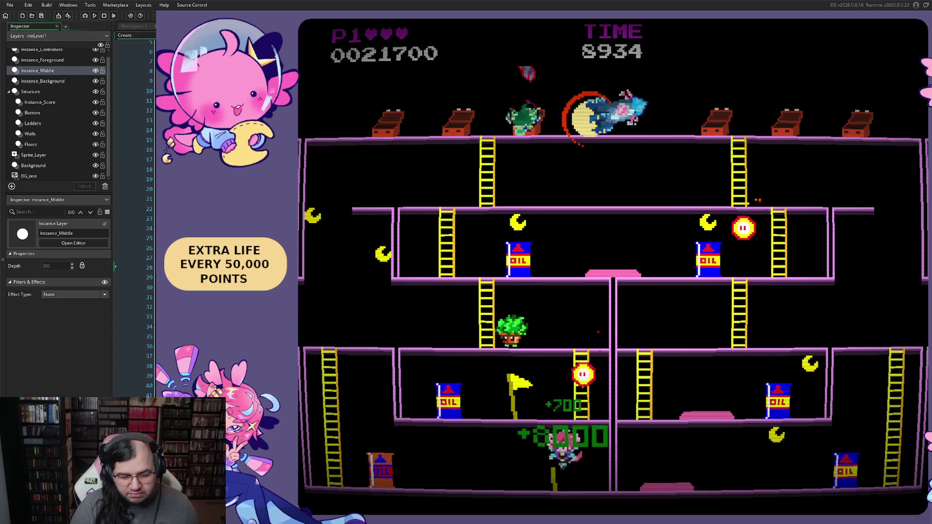
key(Left)
key(Left)
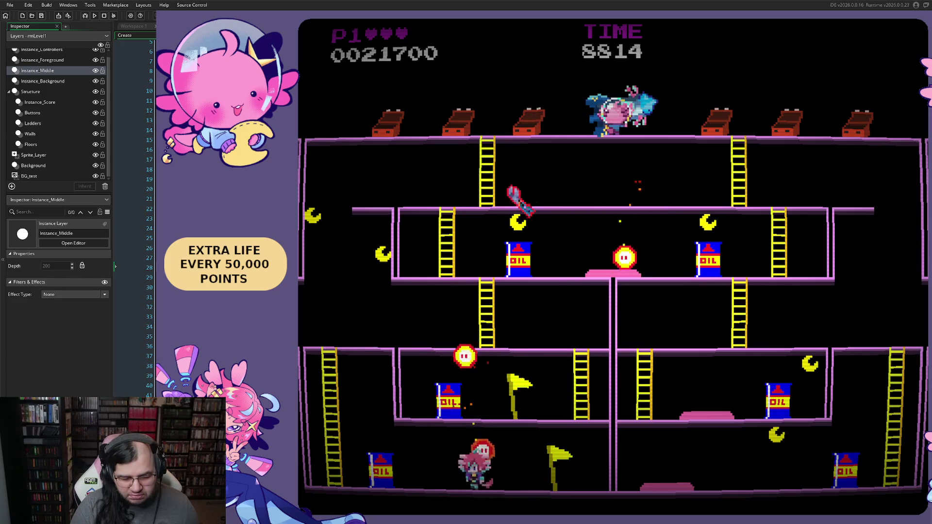
key(Up)
key(Right)
Climb to the middle floor and run right, jumping over the enemies there.
key(Left)
key(Right)
key(Left)
key(Right)
key(Up)
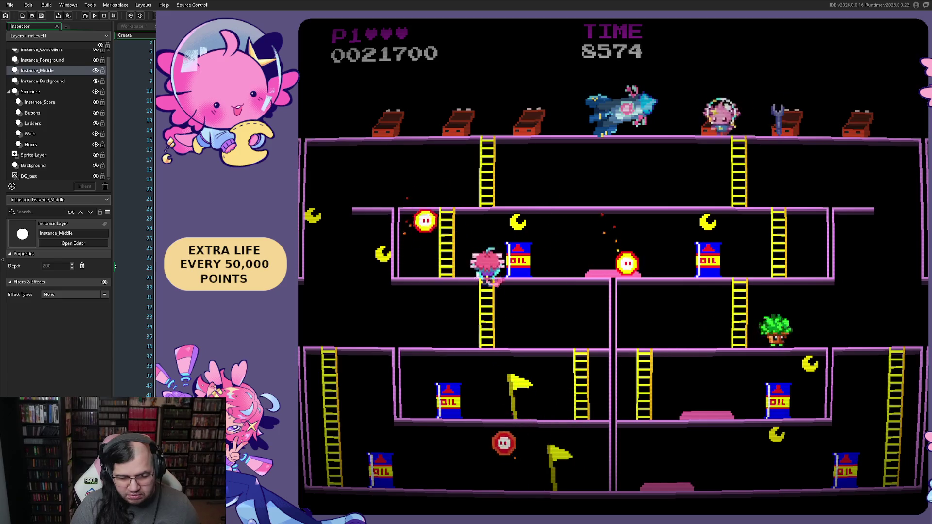
key(Right)
key(space)
key(Right)
key(space)
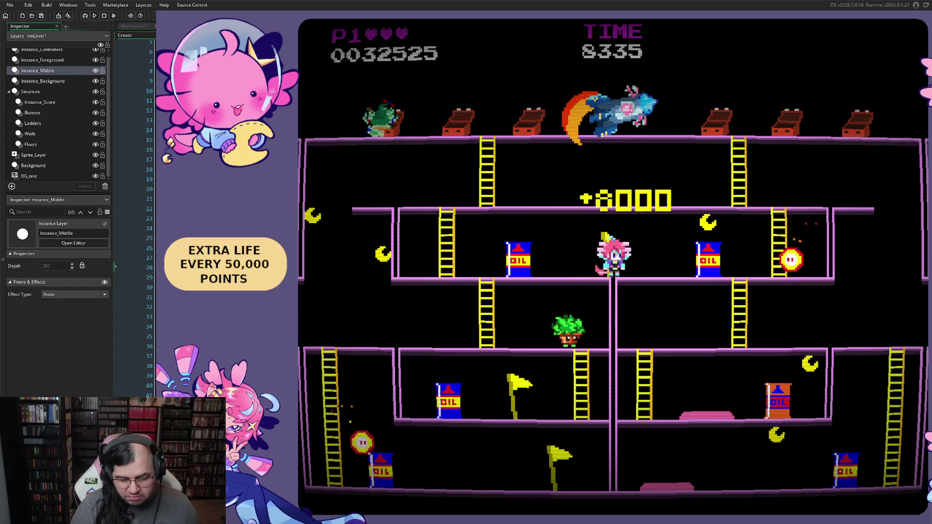
key(Right)
key(space)
key(Left)
key(Right)
key(space)
key(Right)
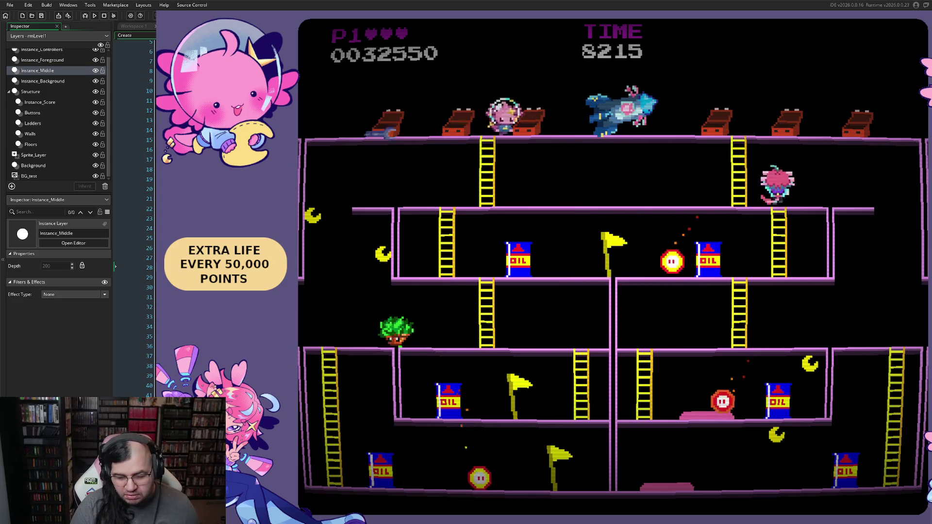
Collect a moon, climb and descend ladders to reach 54250 points, then quit the game.
key(Left)
key(Right)
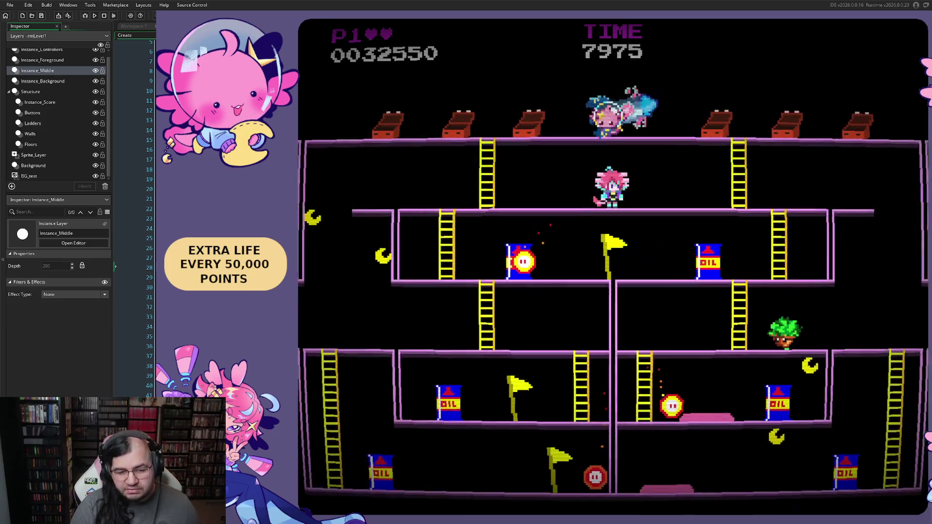
key(Left)
key(Right)
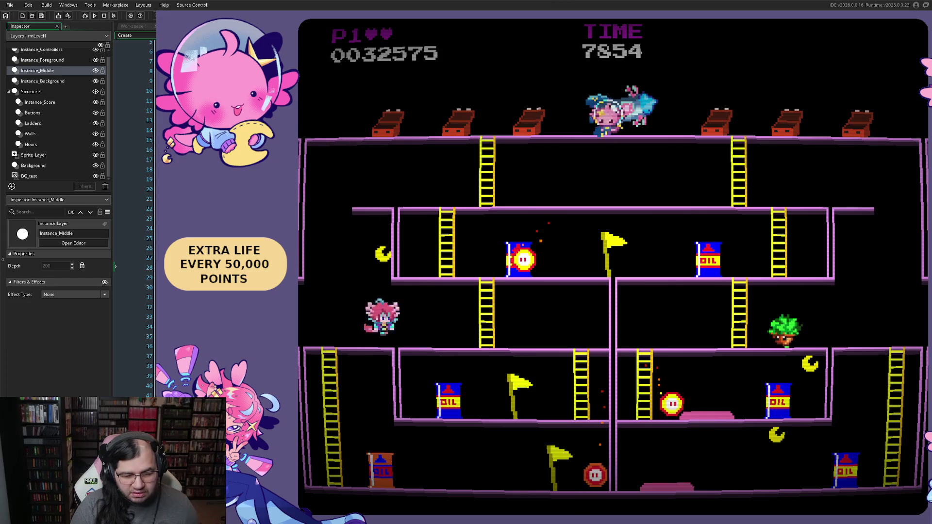
key(Up)
key(Left)
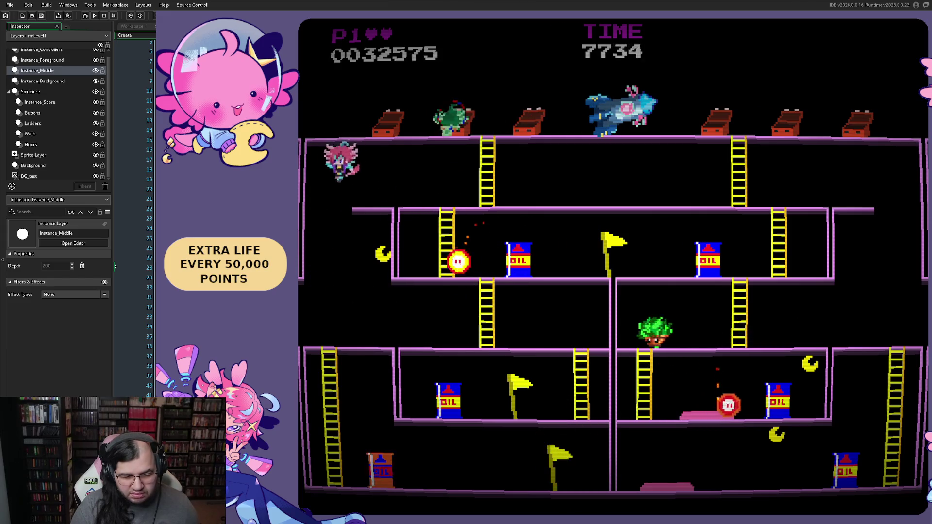
key(Right)
key(Right)
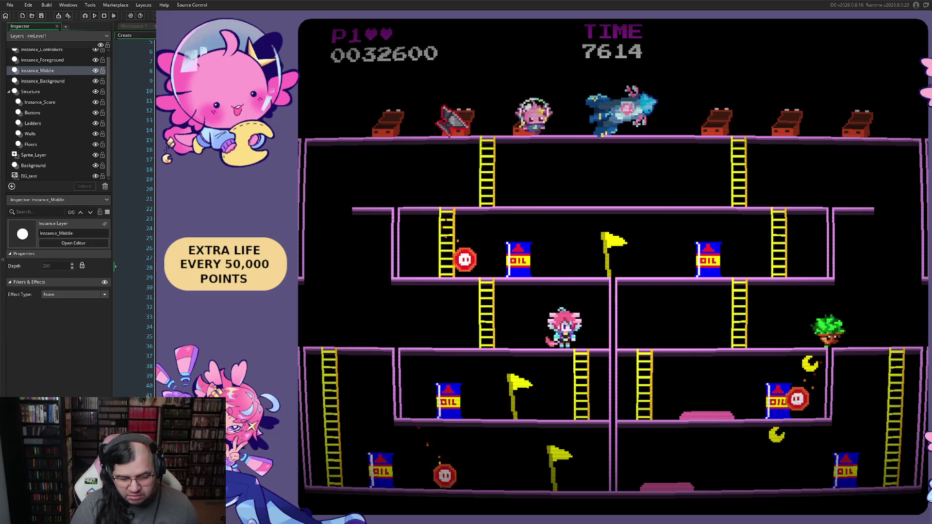
key(Left)
key(Right)
key(Up)
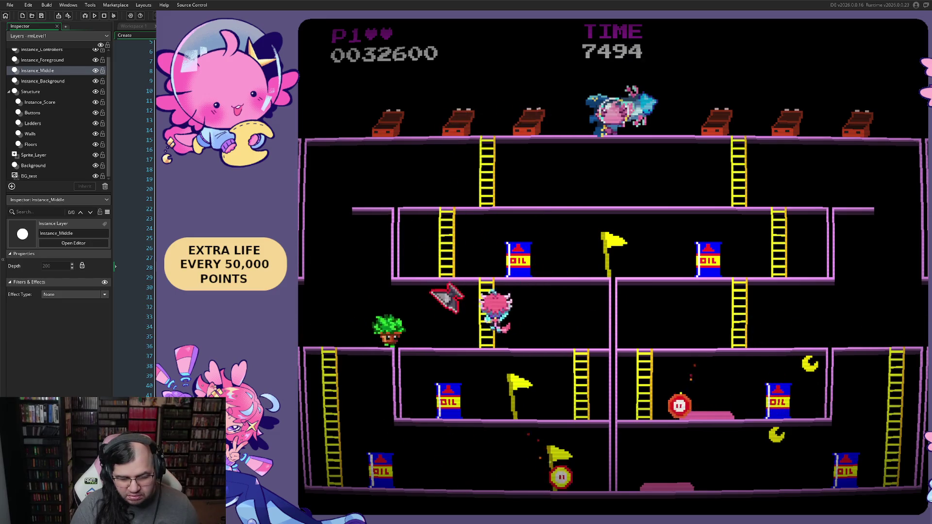
key(Right)
key(Right)
key(Down)
key(Left)
key(Down)
key(Right)
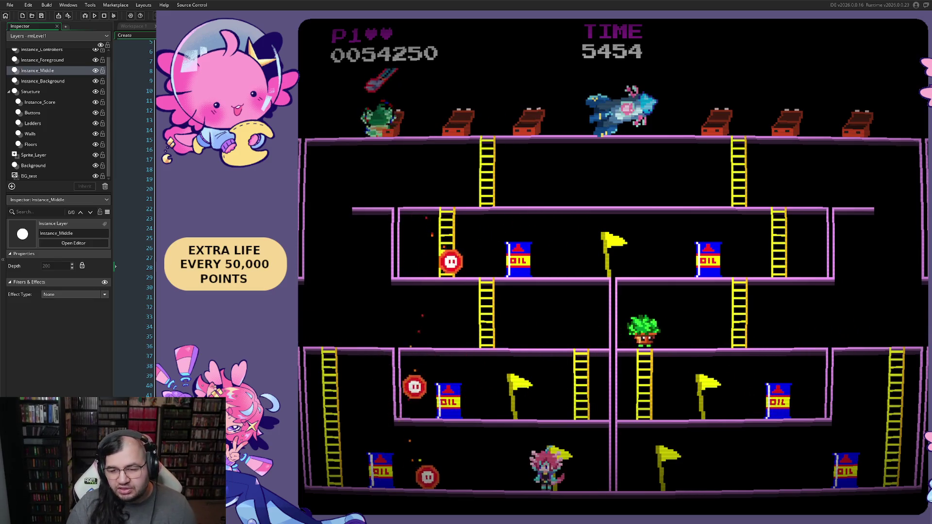
key(Escape)
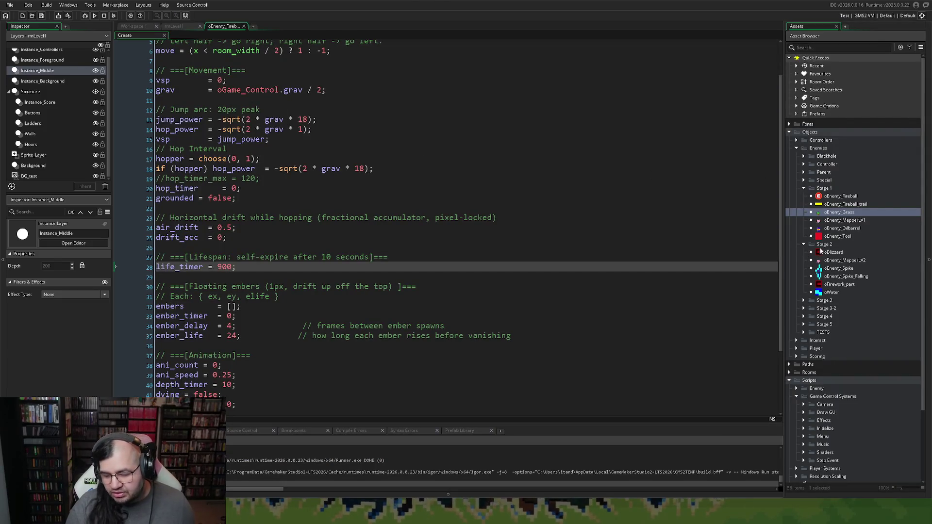
Open oEnemy_MepperLV1 from the Asset Browser to show its toolbox Create code.
double_click(840, 221)
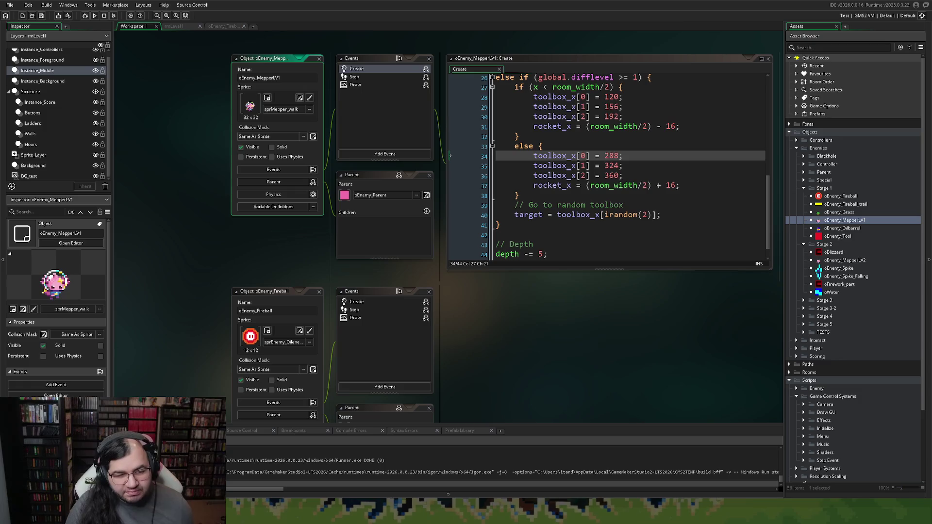
Undo the last edit in the Create code to restore the toolbox_x code near line 34.
scroll(607, 168, up, 8)
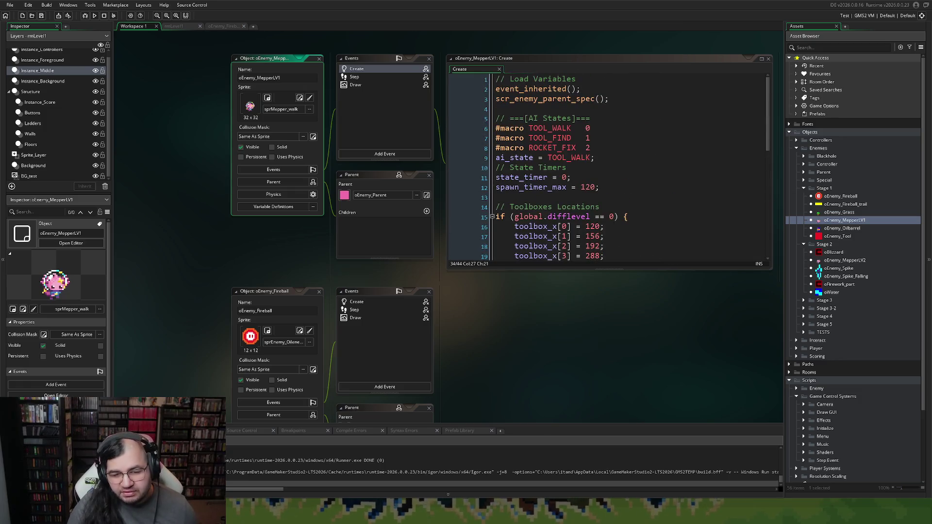
click(602, 145)
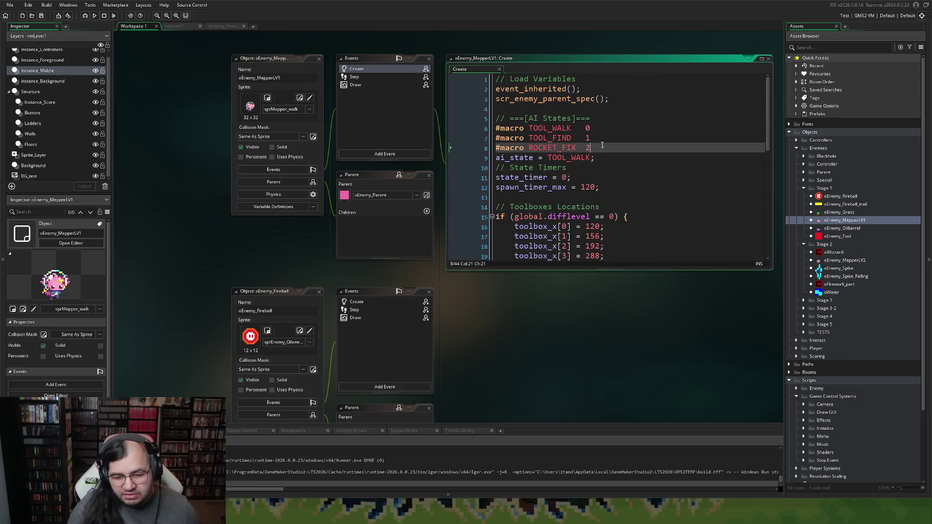
key(ctrl+z)
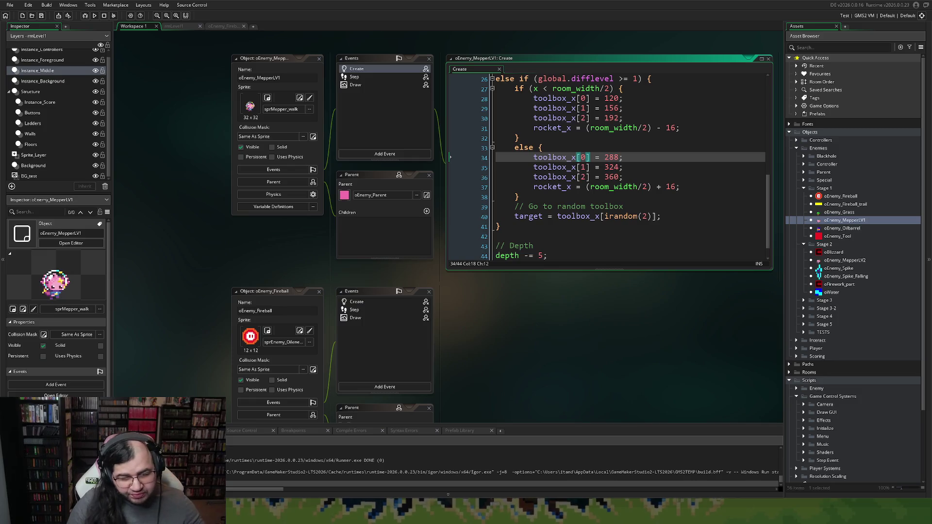
scroll(607, 167, up, 7)
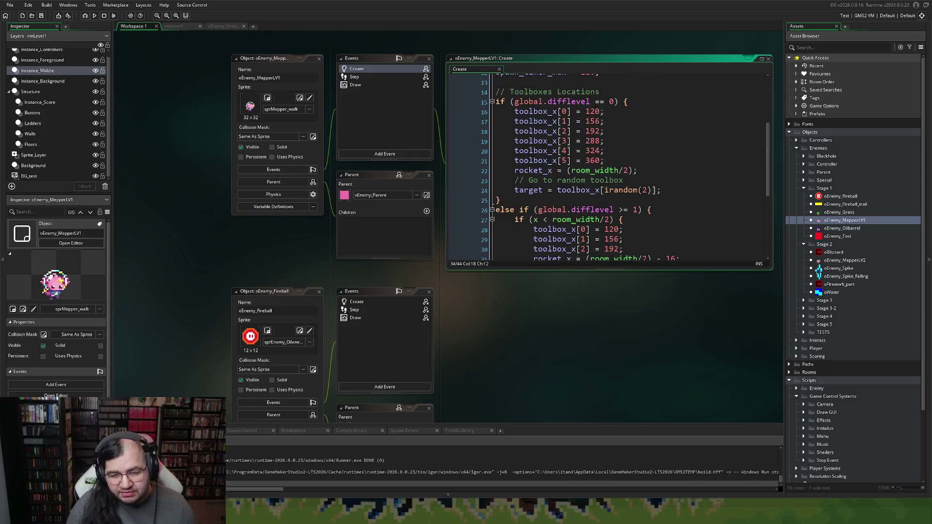
Maximize the Create code editor, save the project, and select the else-if toolbox block (lines 26–41).
click(762, 58)
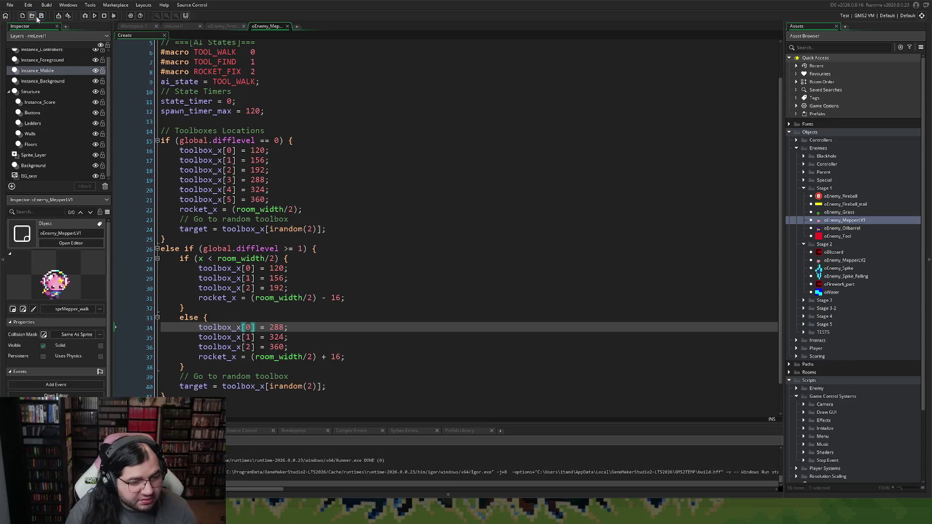
click(10, 5)
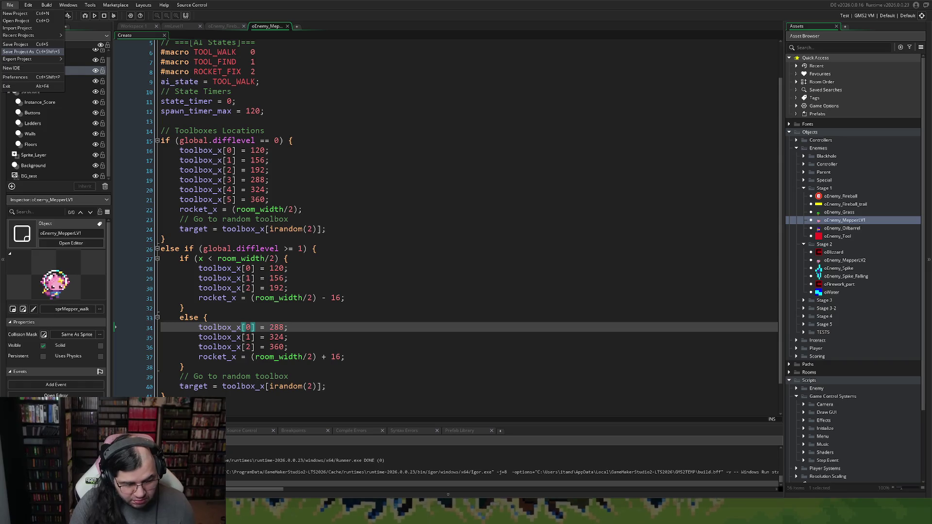
click(15, 44)
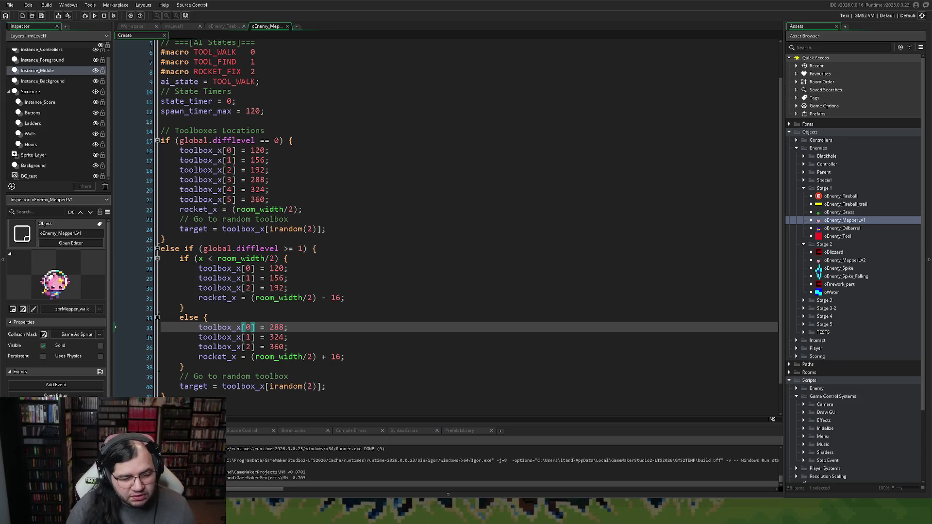
mouse_move(165, 396)
mouse_down()
mouse_move(141, 320)
mouse_move(142, 247)
mouse_up()
Delete the else-if toolbox block and the difflevel == 0 wrapper, unindenting the toolbox positions.
key(BackSpace)
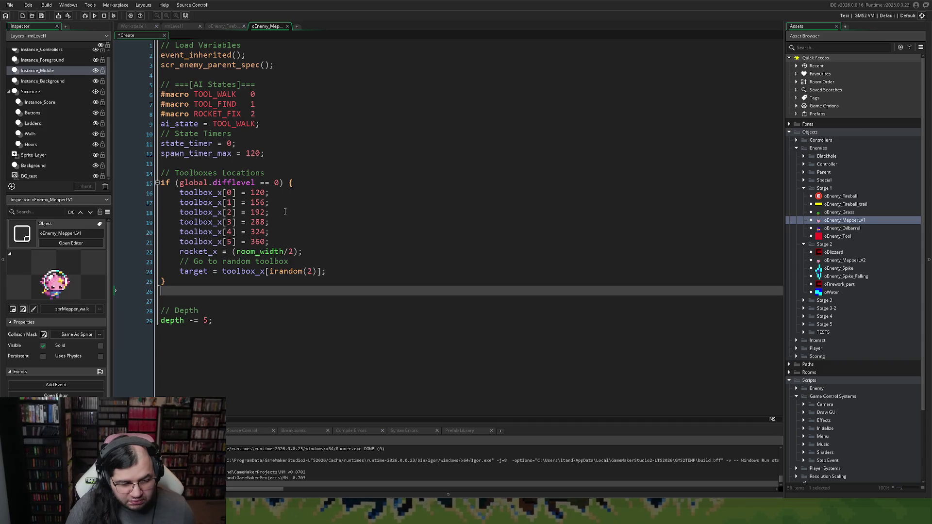
drag(301, 186, 121, 190)
key(Delete)
click(166, 281)
key(BackSpace)
key(shift+Up)
key(shift+Up)
key(shift+Up)
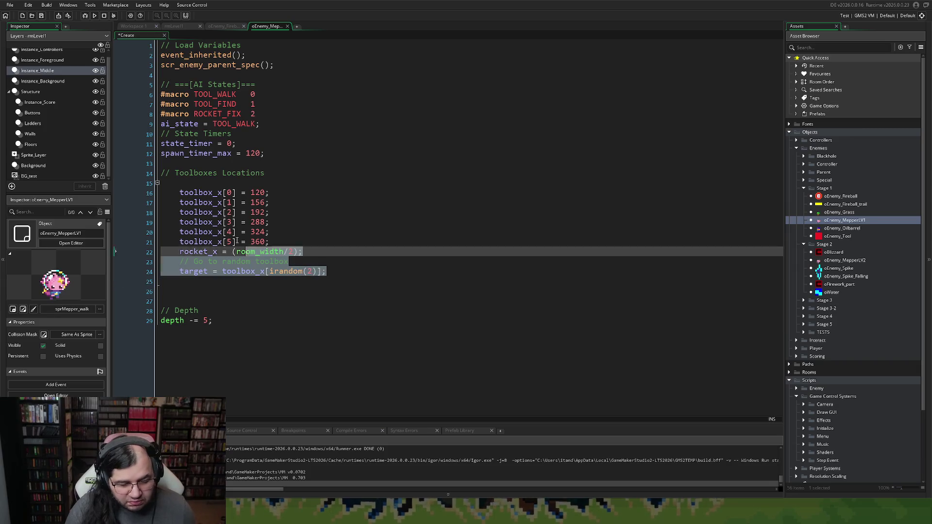
key(shift+Up)
key(shift+Up)
key(shift+Up)
key(shift+Tab)
click(190, 185)
key(BackSpace)
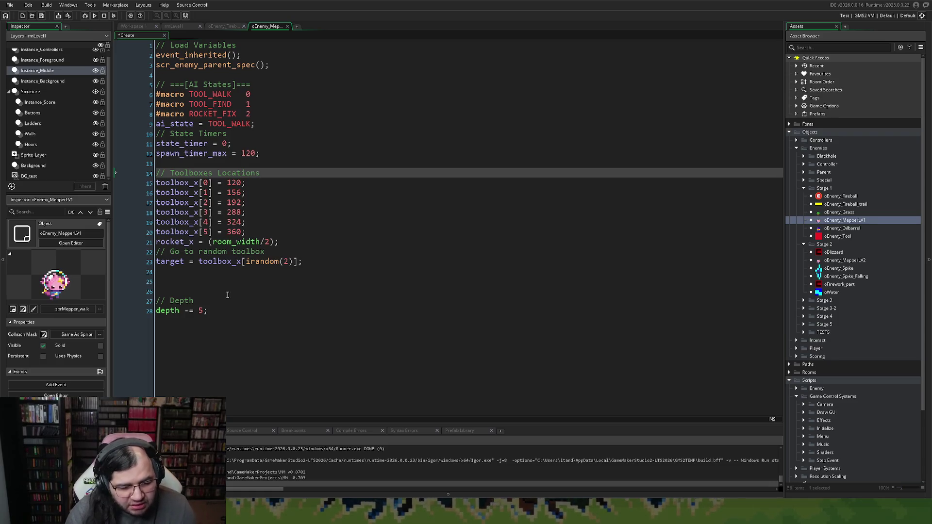
Delete the // Depth comment and depth assignment lines from the Create code.
drag(208, 311, 133, 280)
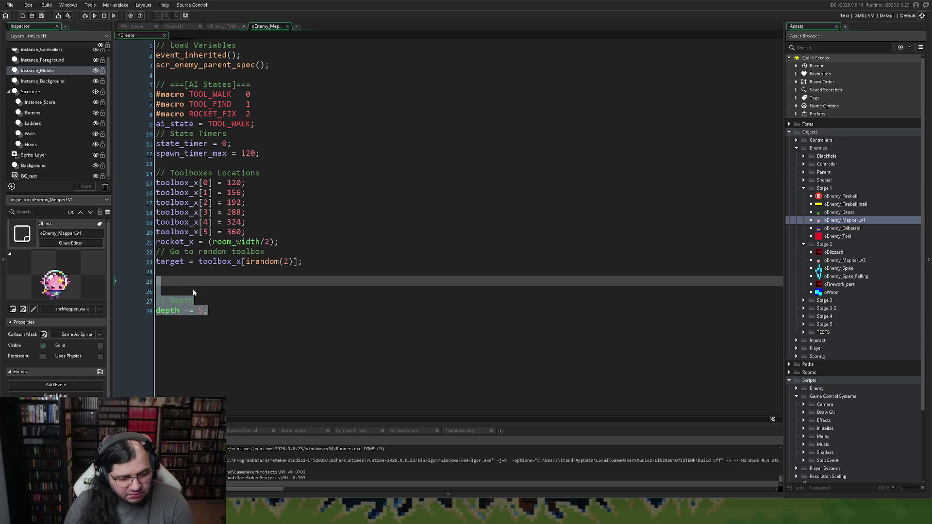
key(BackSpace)
key(BackSpace)
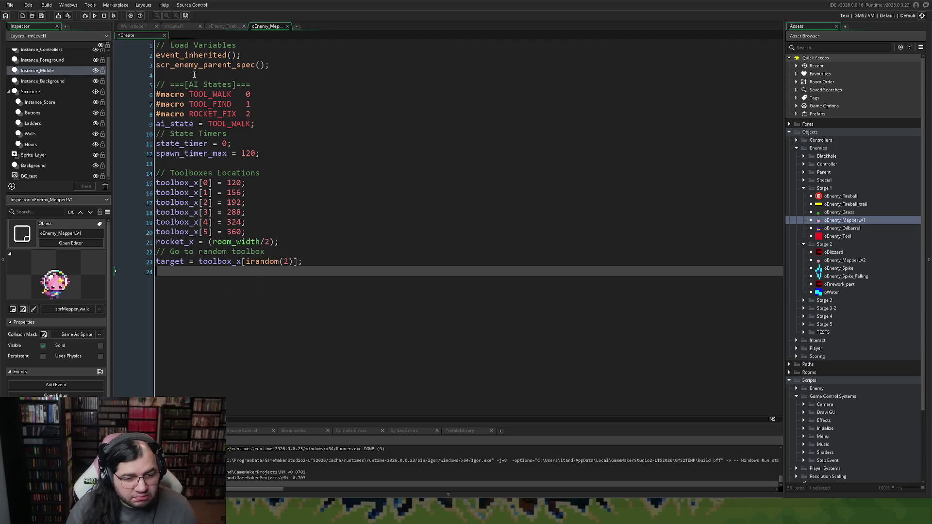
click(218, 25)
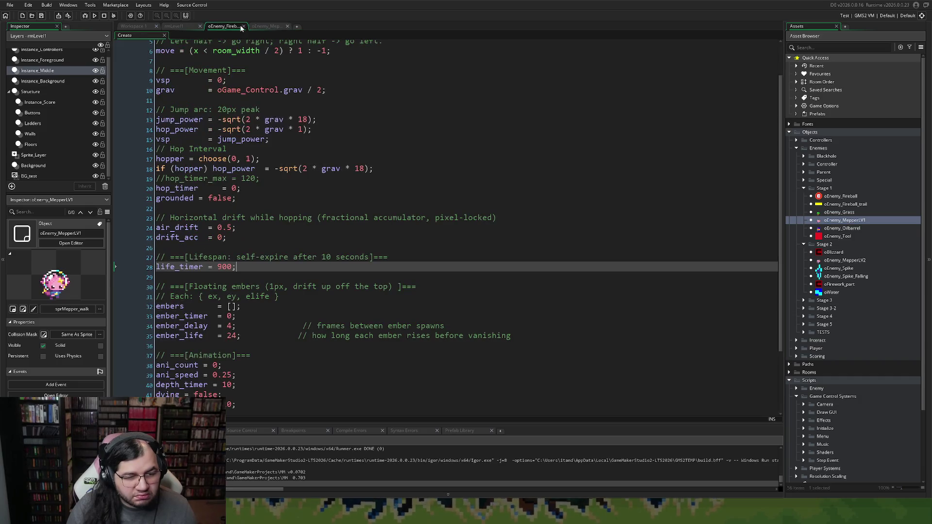
Close the Fireball and rmLevel1 tabs and open Mepper's Step event in a full editor.
click(243, 26)
click(200, 26)
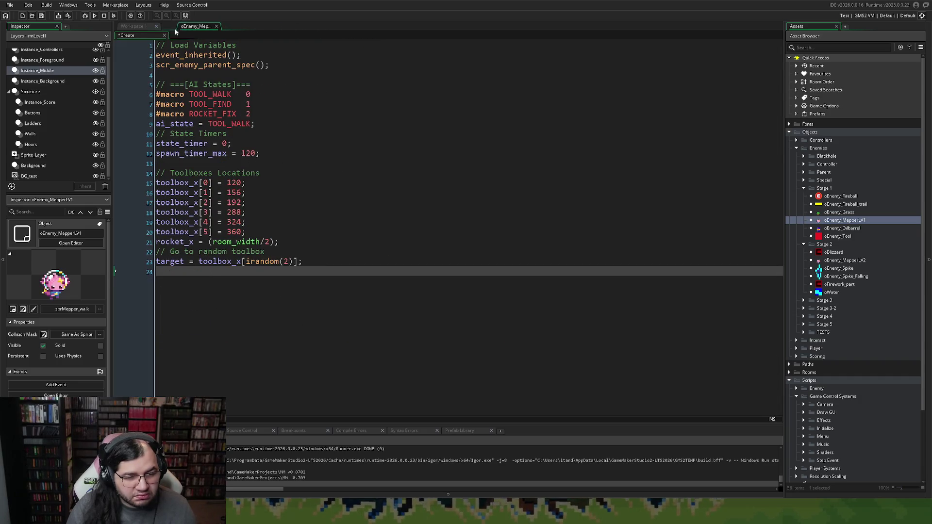
click(138, 27)
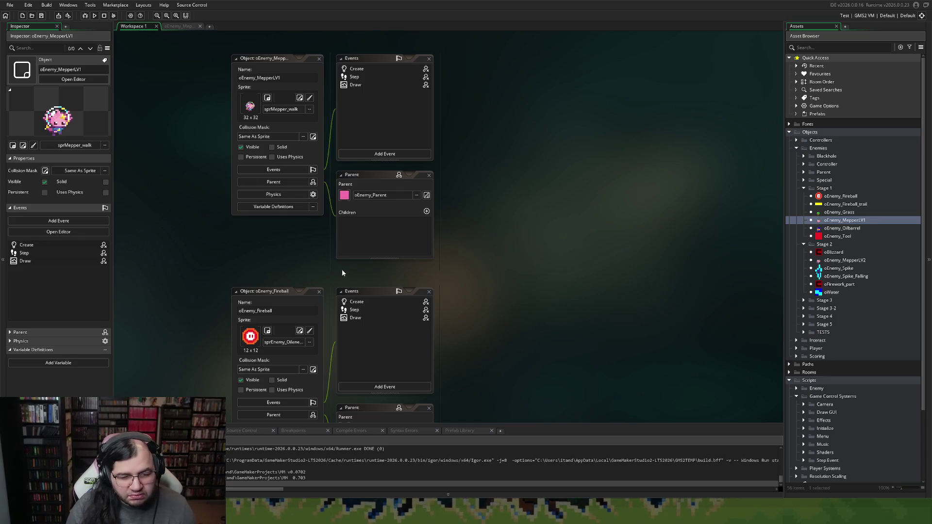
double_click(354, 77)
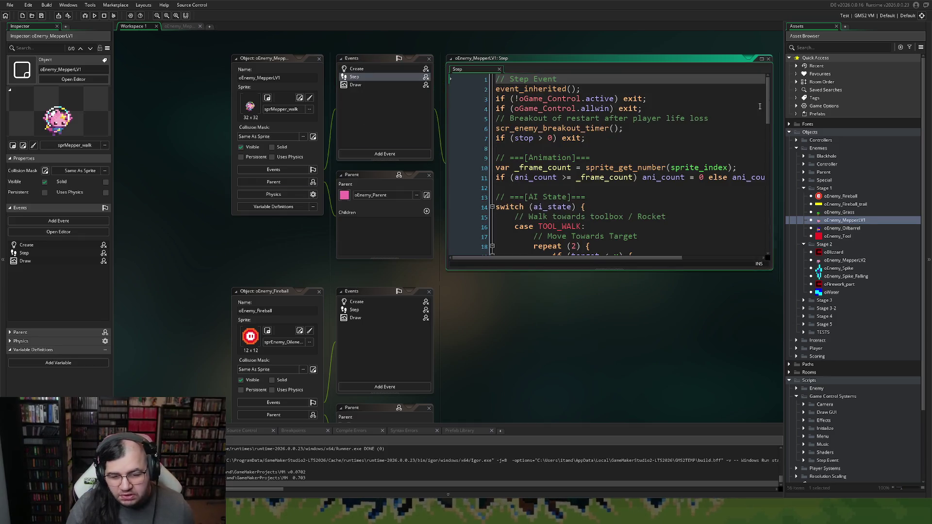
click(762, 59)
scroll(320, 251, down, 7)
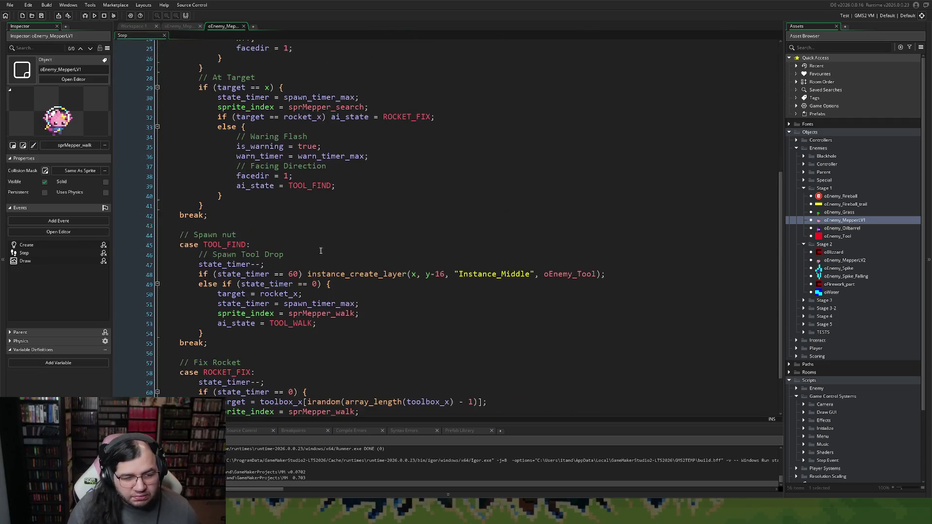
drag(125, 34, 181, 30)
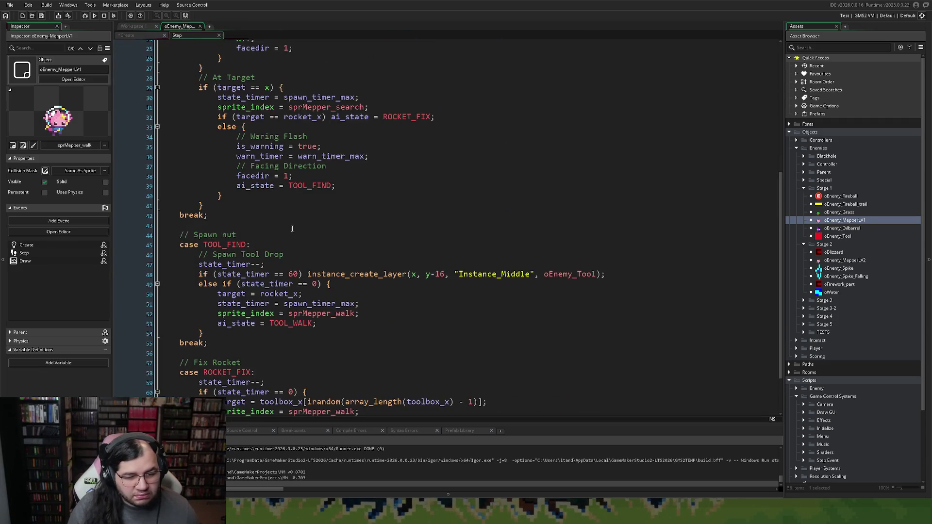
scroll(308, 263, down, 2)
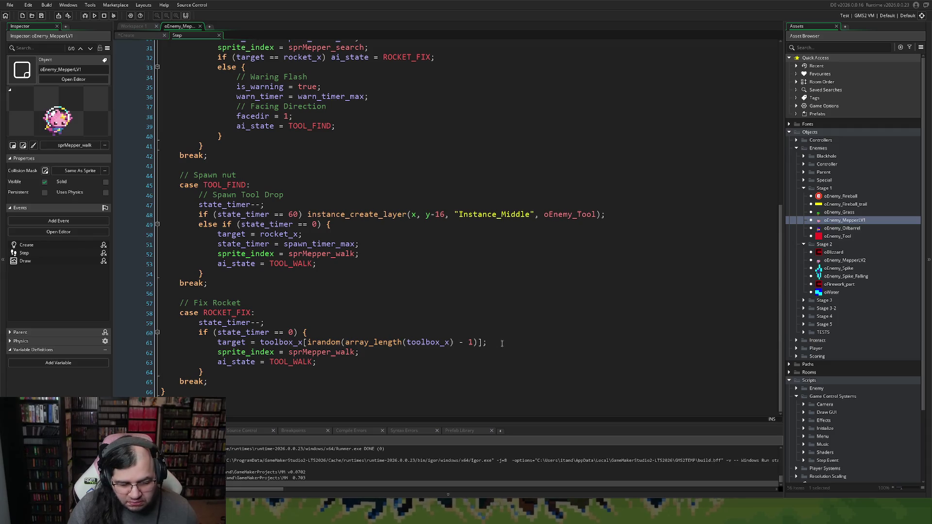
Replace Create's irandom(2) target line with the random-toolbox target line copied from Step.
mouse_move(505, 343)
mouse_down()
mouse_move(164, 344)
mouse_move(218, 345)
mouse_up()
key(ctrl+c)
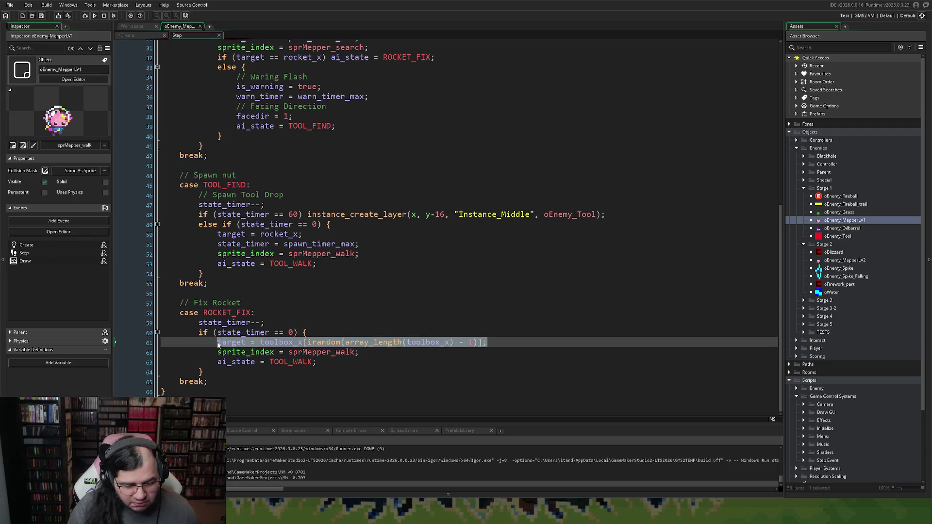
click(127, 36)
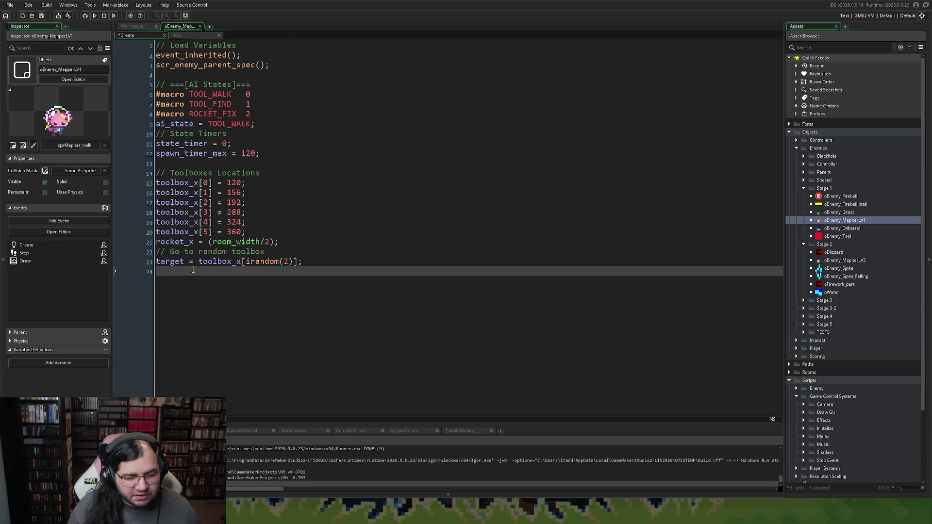
key(ctrl+v)
drag(346, 261, 138, 255)
key(BackSpace)
key(BackSpace)
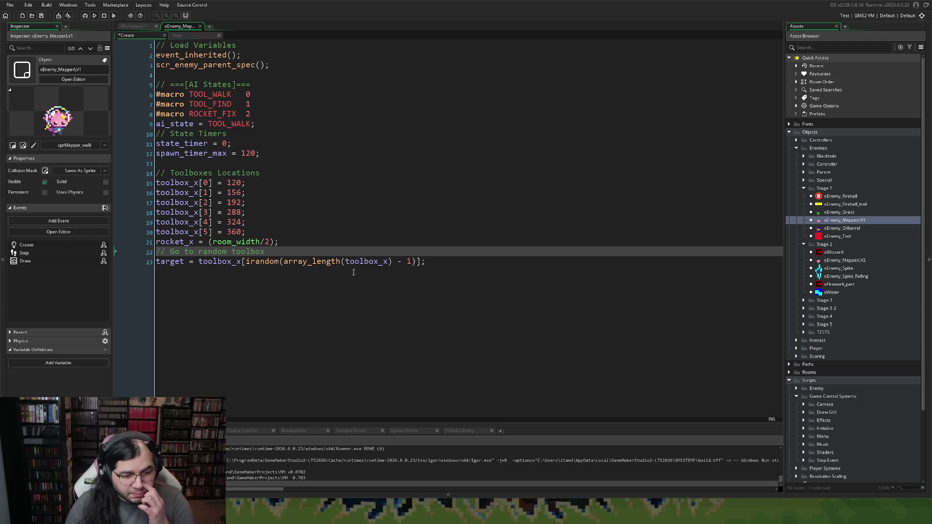
key(ctrl+shift+End)
key(shift+Up)
key(shift+Up)
key(shift+Up)
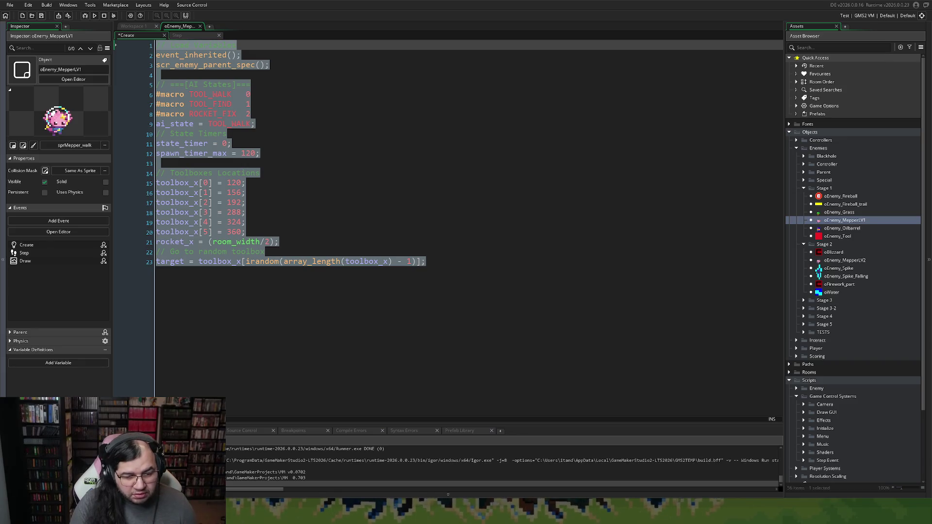
click(247, 262)
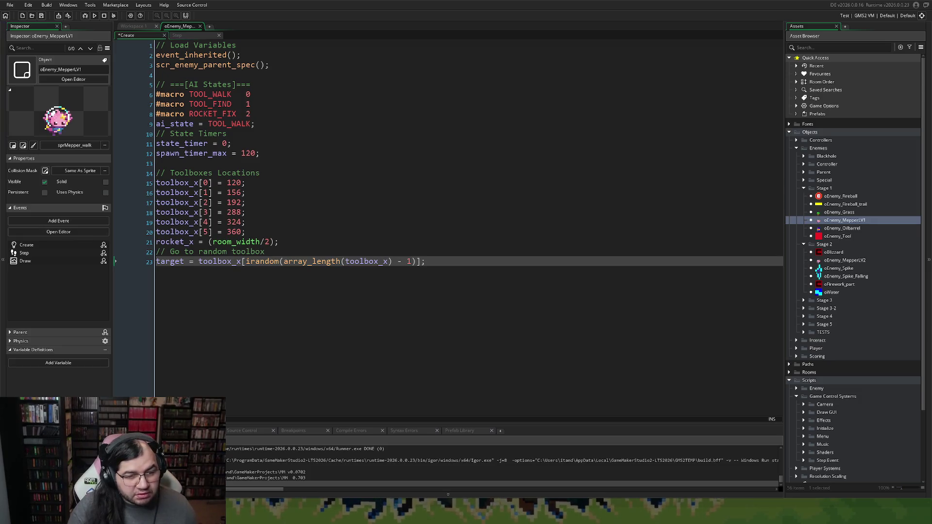
click(177, 34)
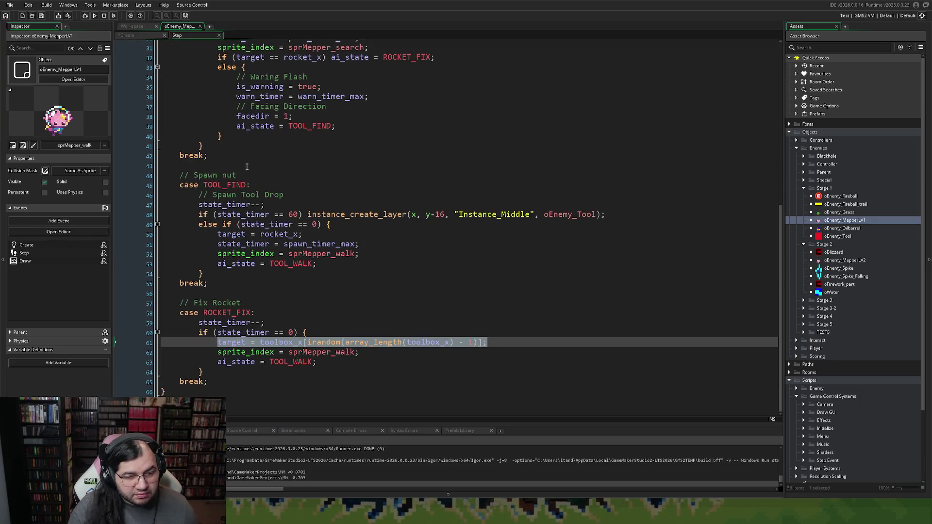
scroll(246, 167, up, 10)
click(270, 223)
key(ctrl+a)
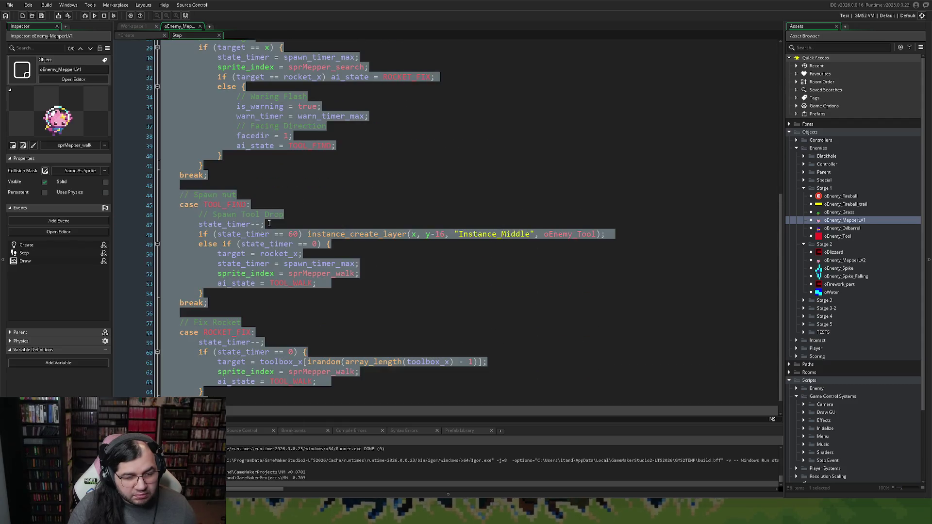
click(282, 245)
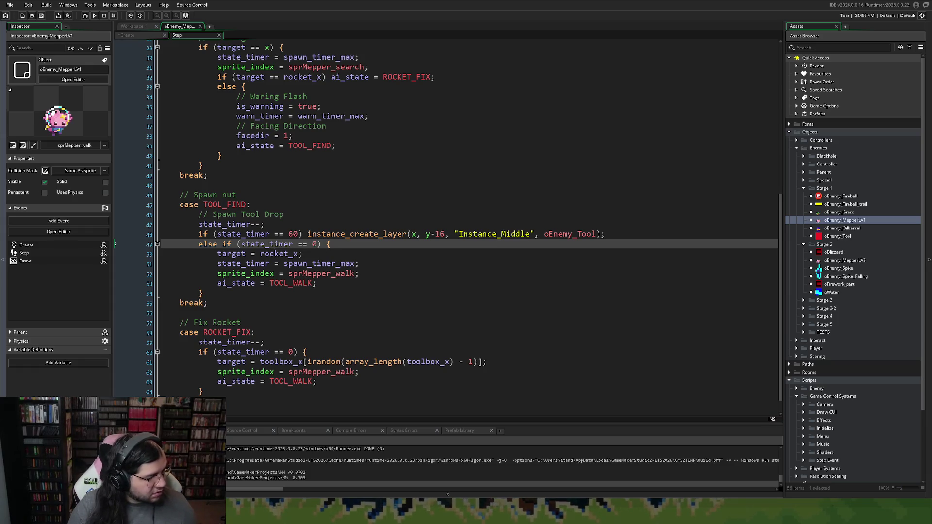
key(ctrl+Tab)
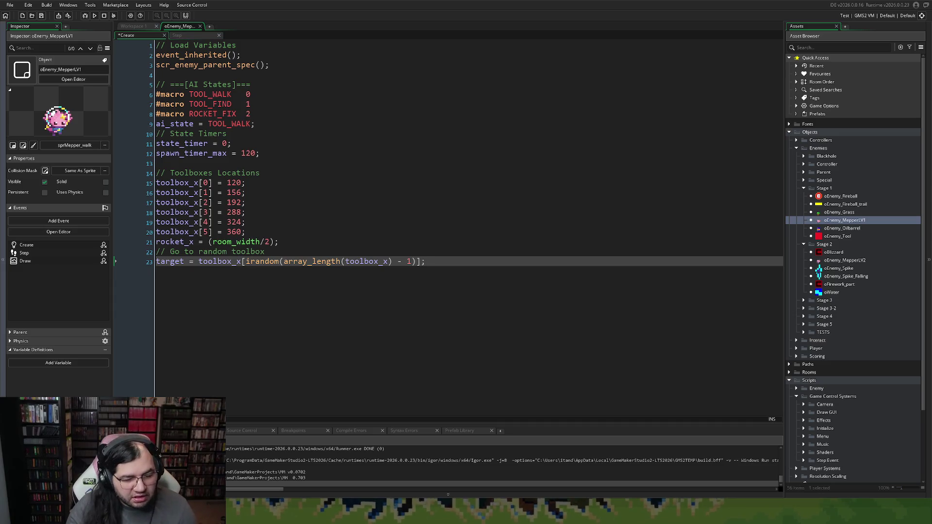
Create a new group named 'Stage 1' inside the Enemy scripts folder.
scroll(825, 289, down, 3)
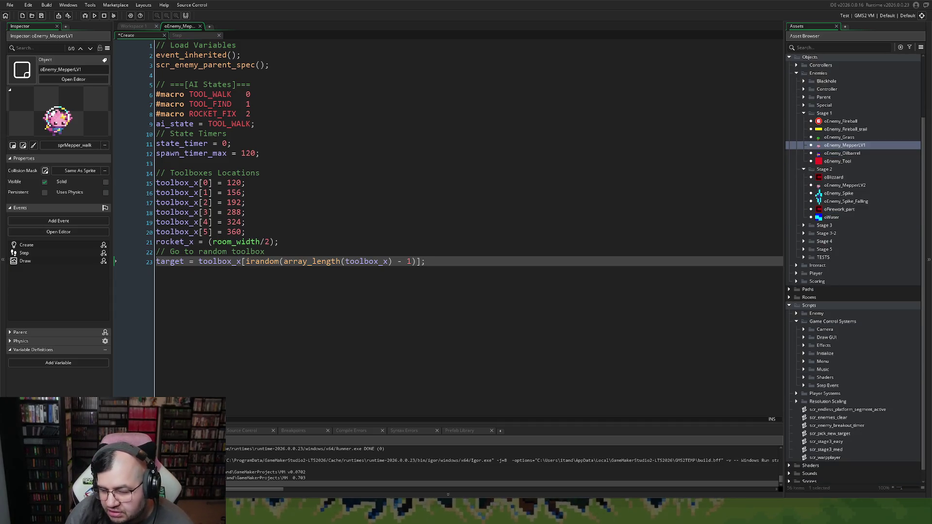
scroll(854, 269, down, 1)
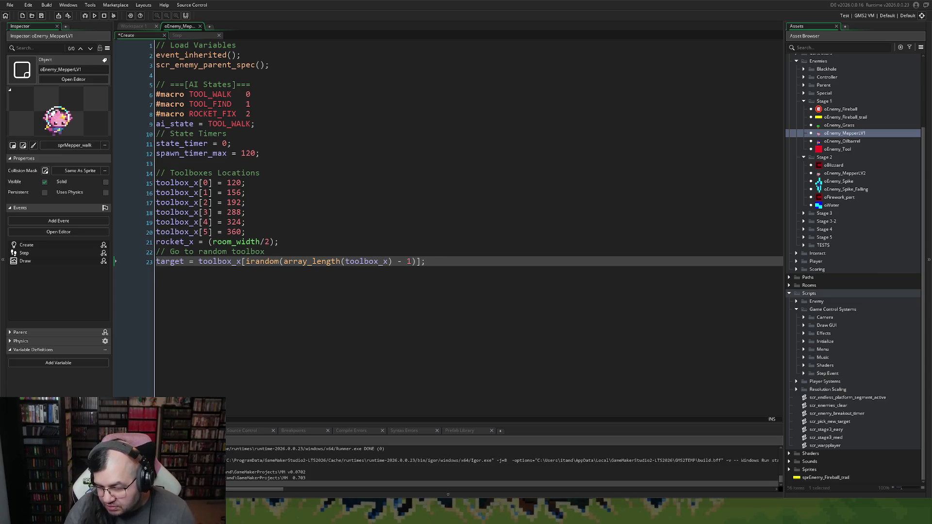
click(795, 302)
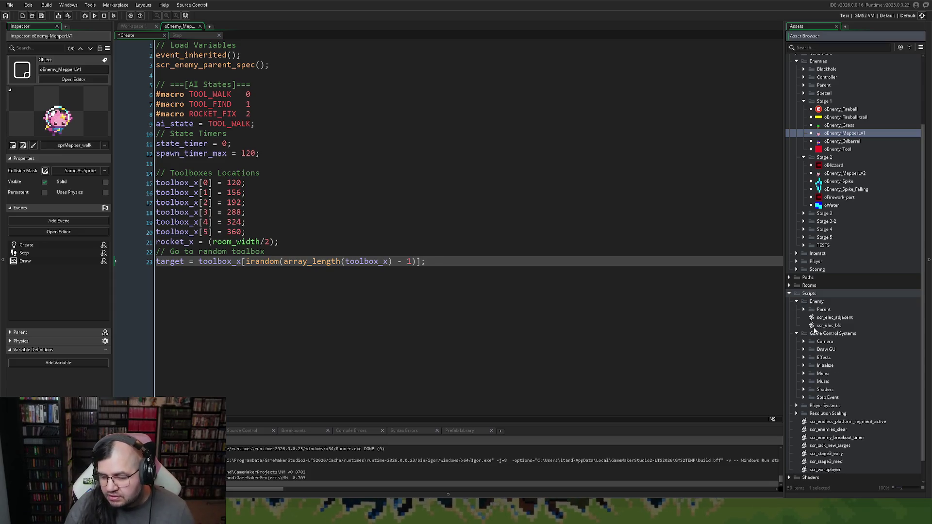
click(810, 303)
right_click(810, 304)
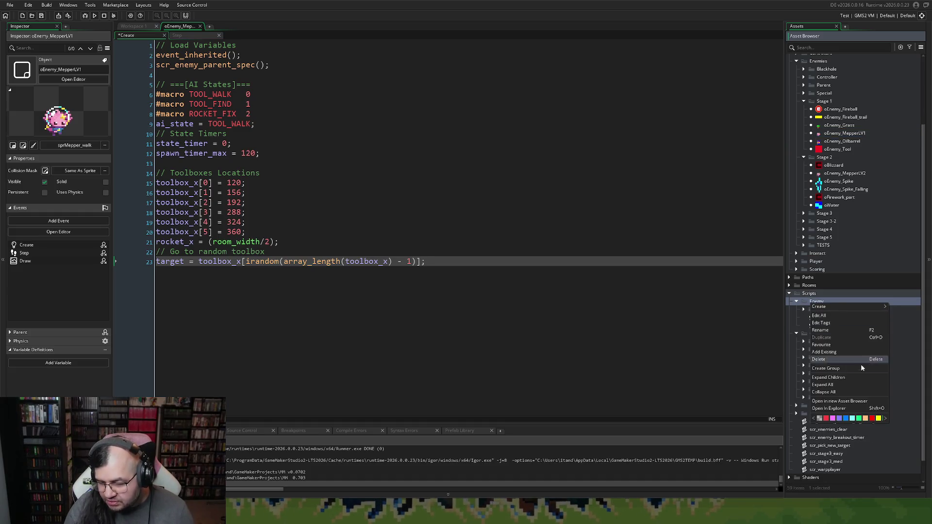
click(832, 369)
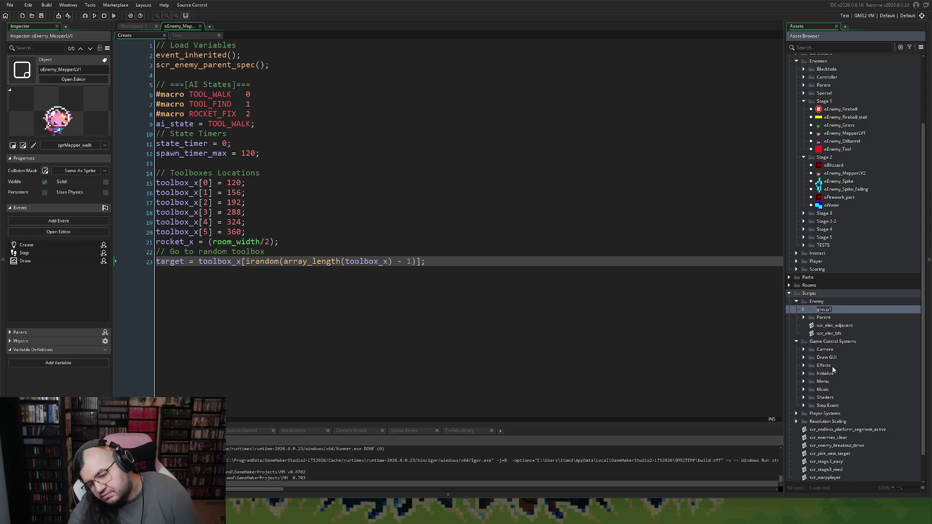
text(Stage 1)
key(Return)
Remove an accidental subgroup and create a new script, Script71, in Stage 1.
right_click(821, 318)
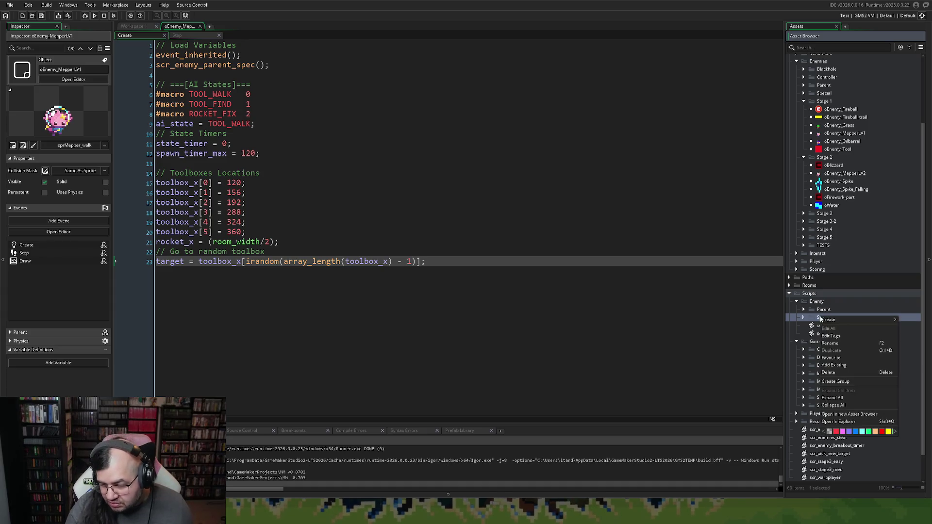
click(836, 381)
key(Return)
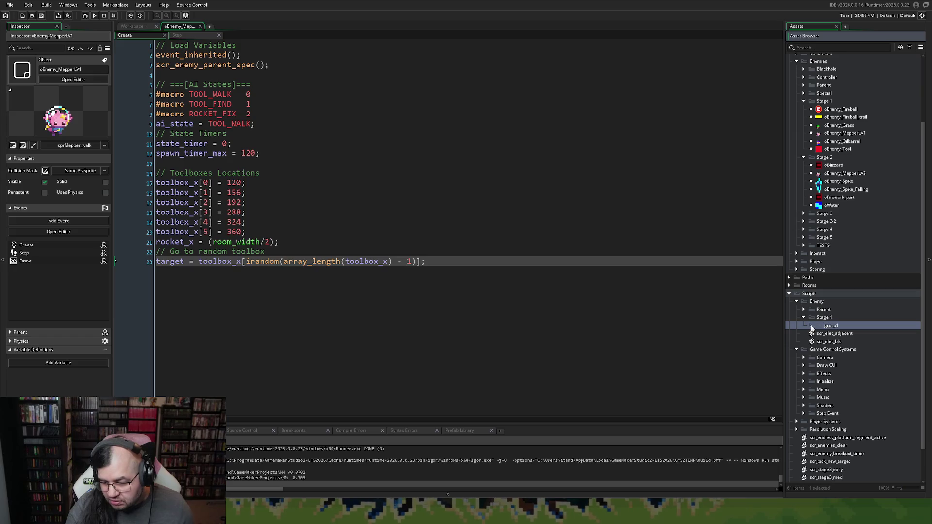
key(Delete)
key(Return)
right_click(826, 319)
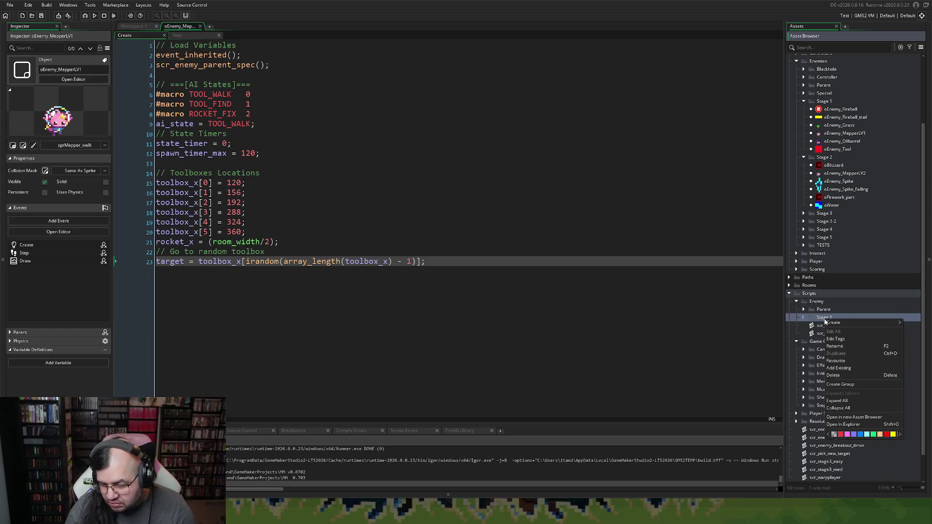
mouse_move(840, 324)
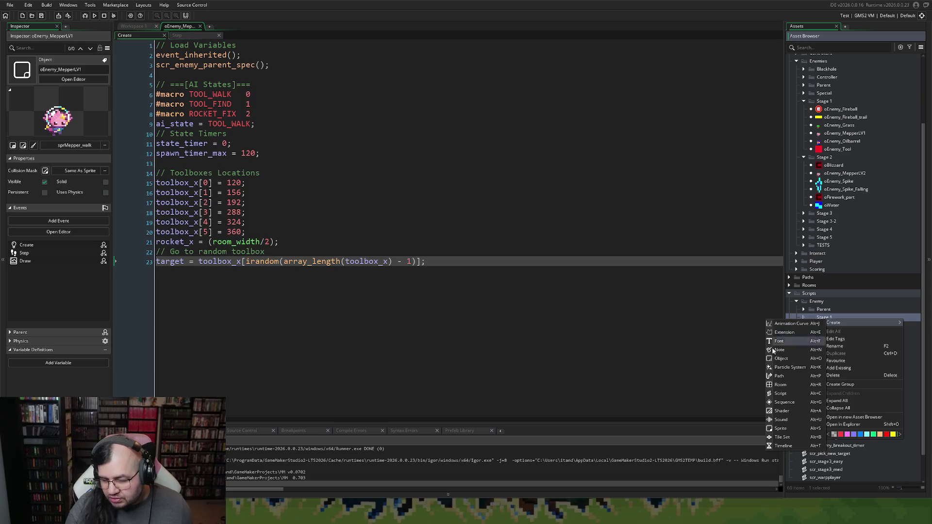
click(780, 394)
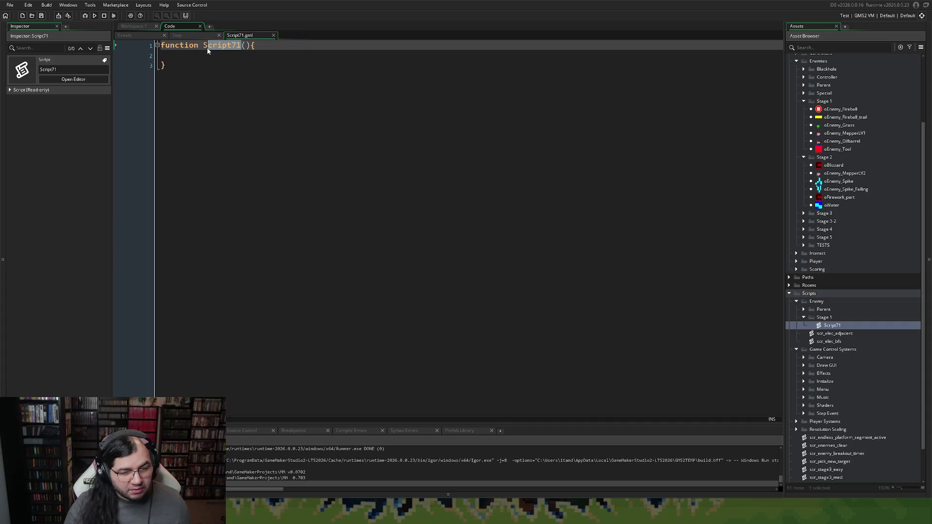
Rename Script71 to scr_mepper_next_toolbox.
right_click(832, 326)
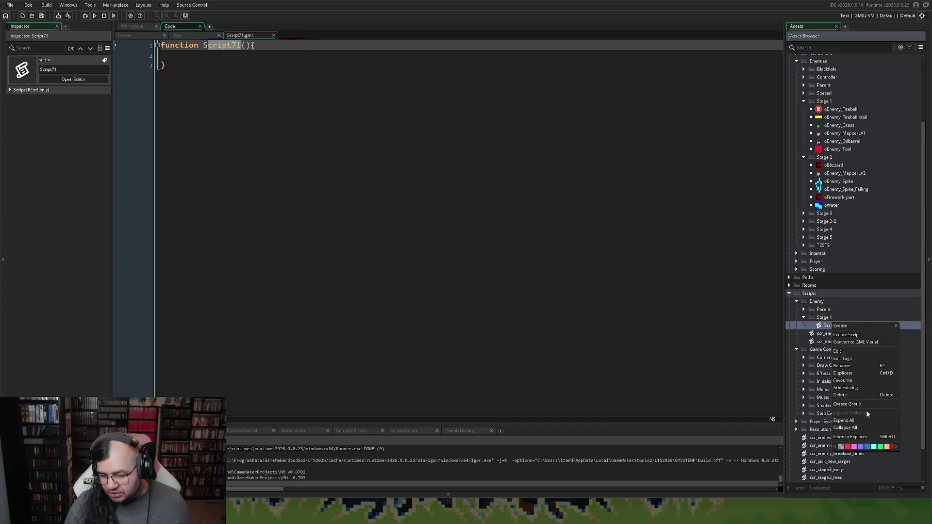
click(850, 368)
text(scr_mepper_next_toolo)
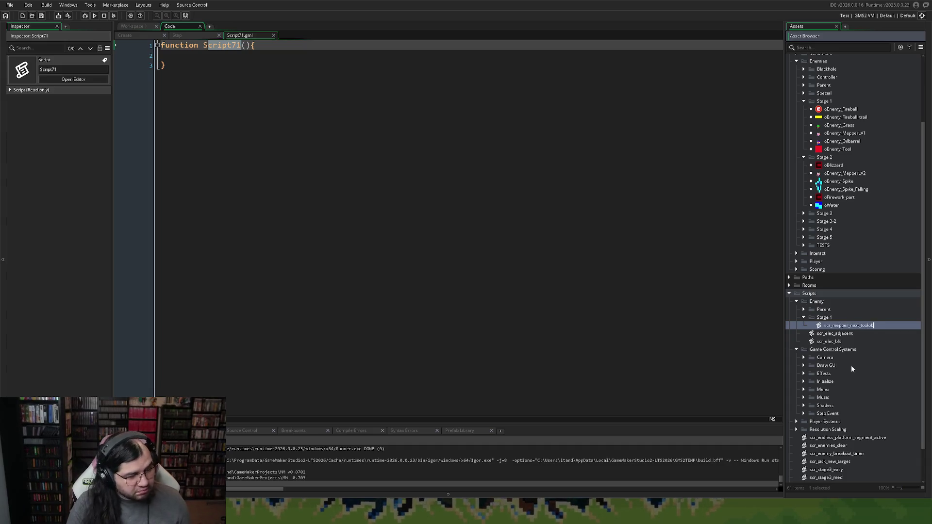
key(BackSpace)
text(box)
key(Return)
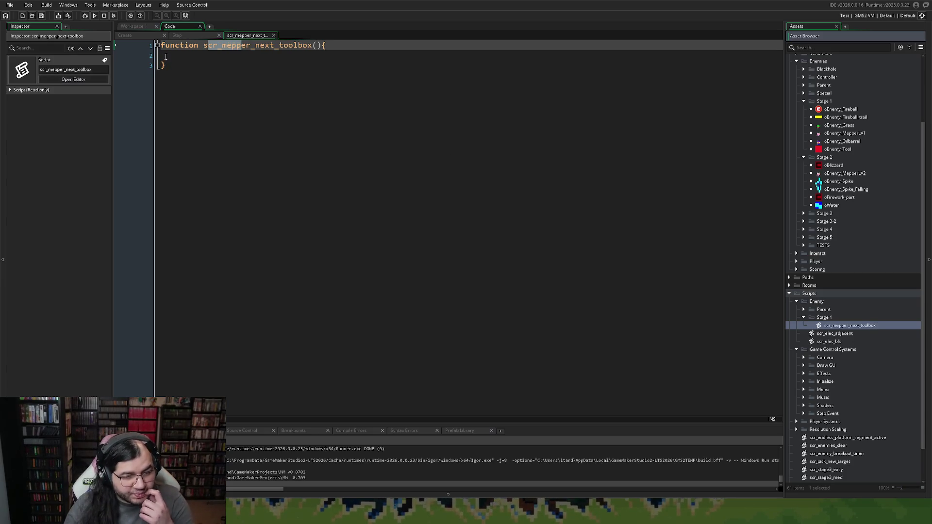
Add an if (array_length(toolbox_bag) == 0) { } block to the function body.
click(167, 56)
key(Tab)
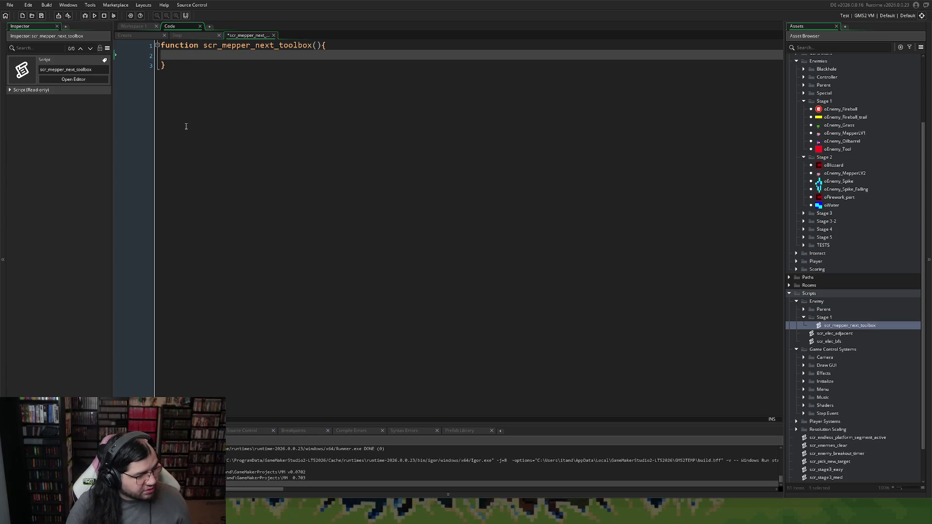
text(if ()
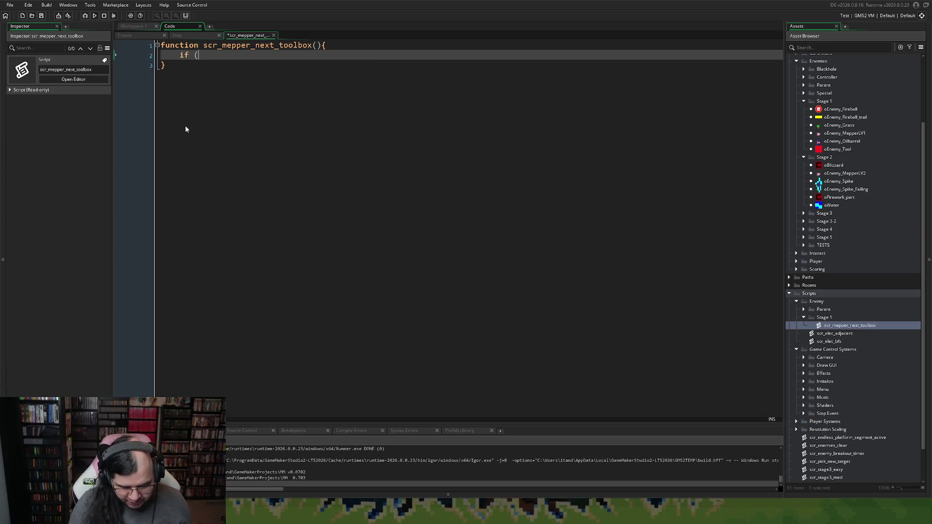
text(array_le)
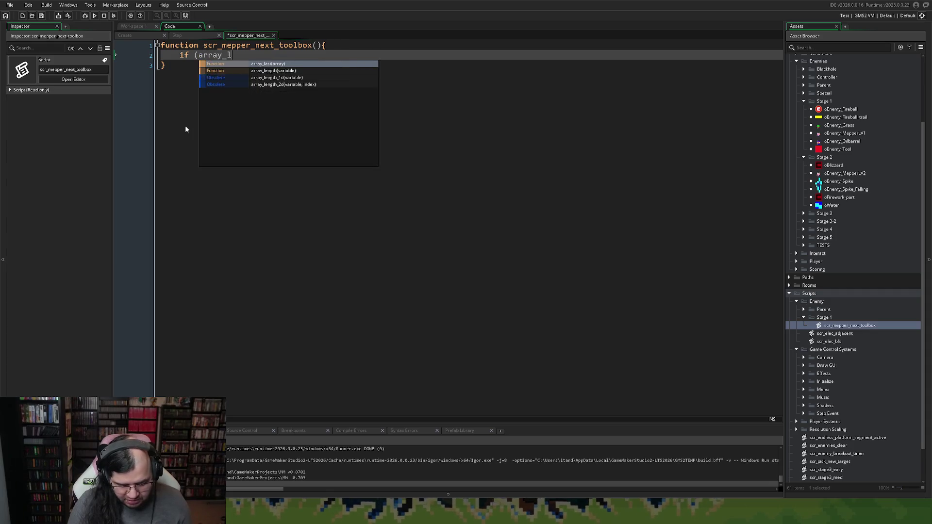
key(Return)
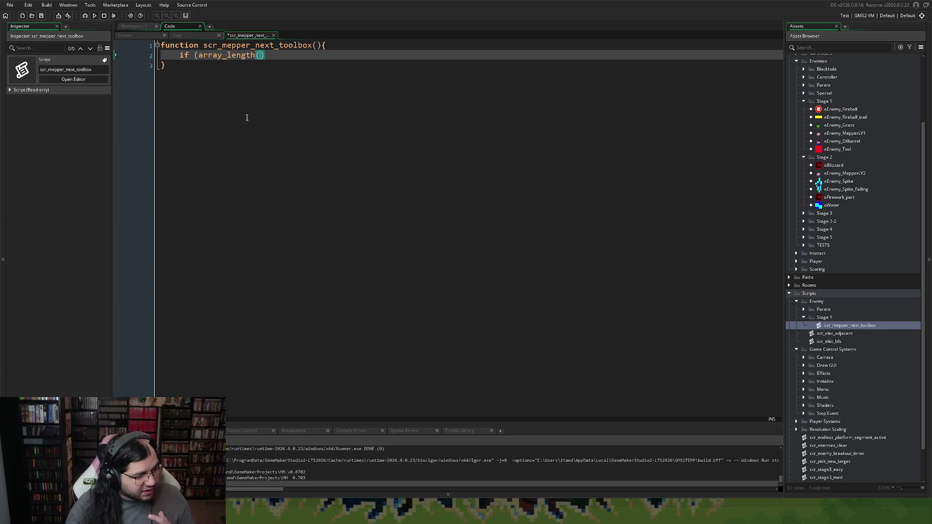
text(tool)
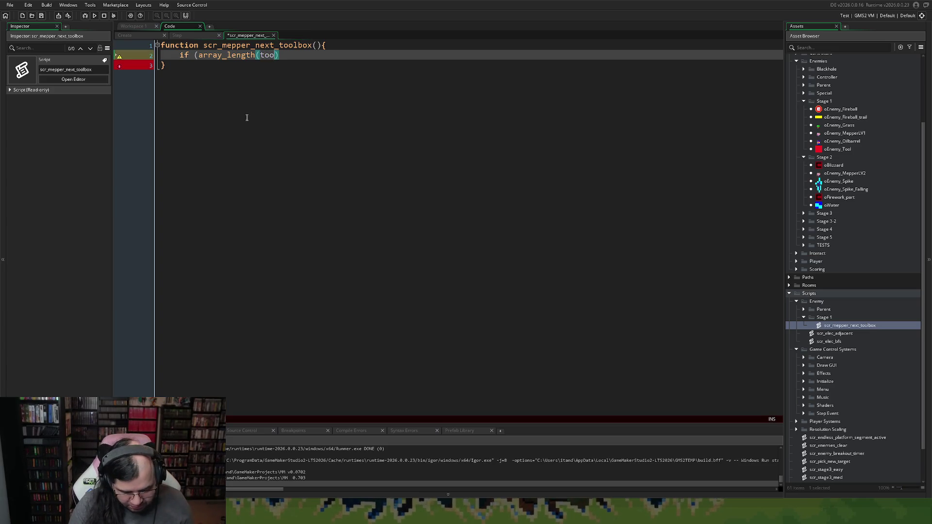
text(box_)
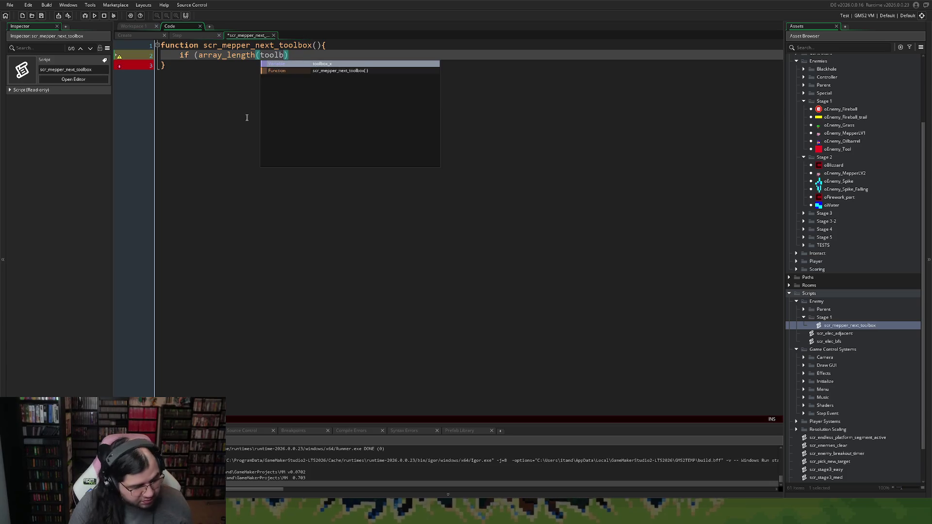
text(bag)
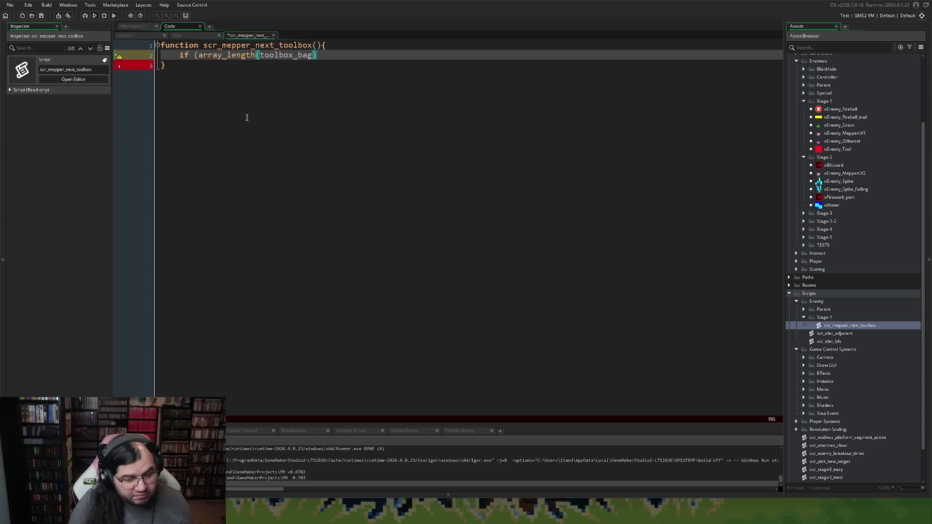
text() == 0)
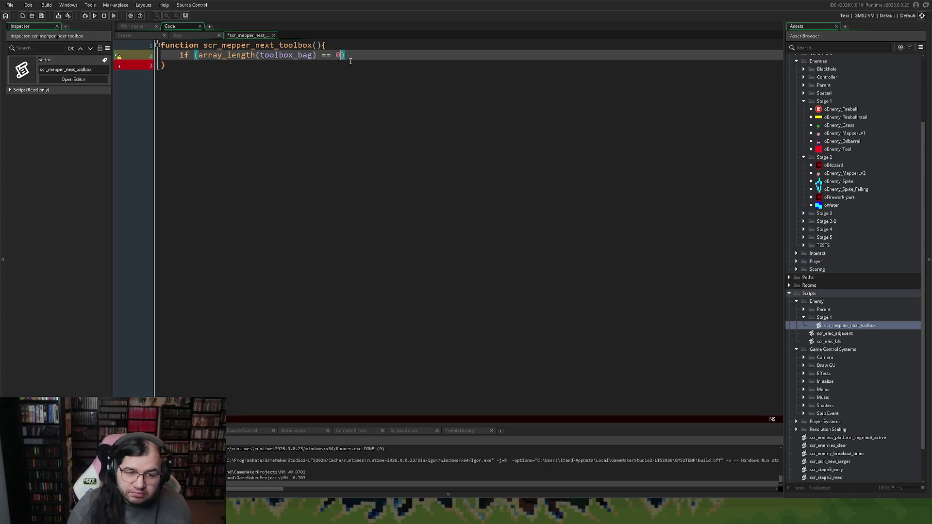
click(352, 55)
text({)
key(Return)
key(Return)
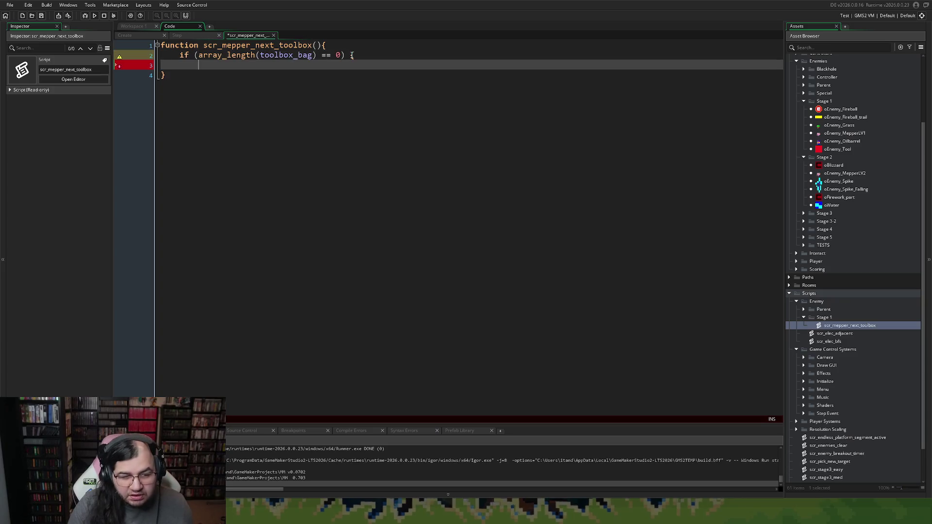
text(})
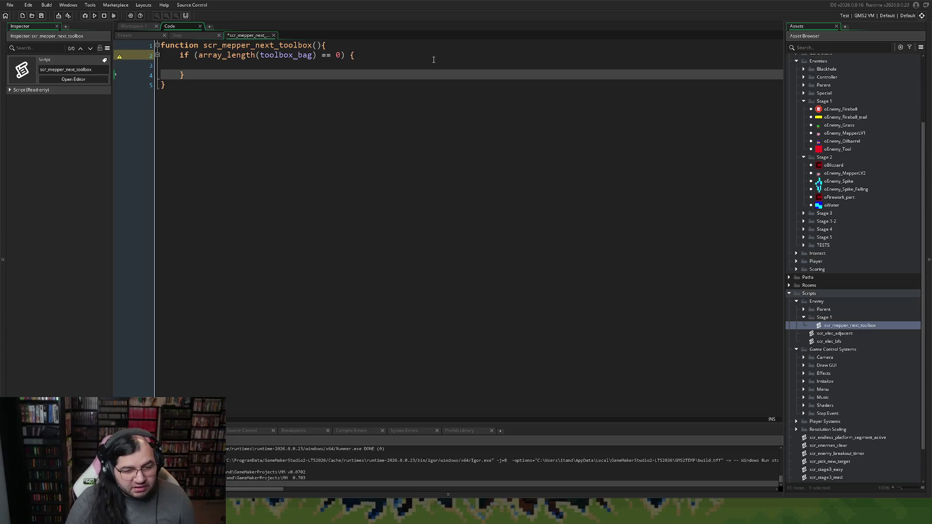
Start typing the toolbox_bag line inside the empty if block.
key(Up)
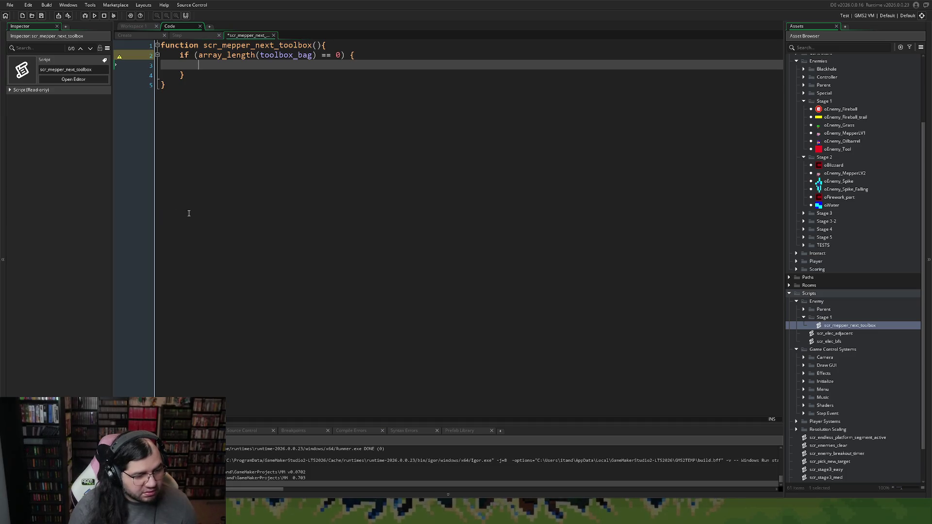
click(270, 129)
key(Up)
click(208, 65)
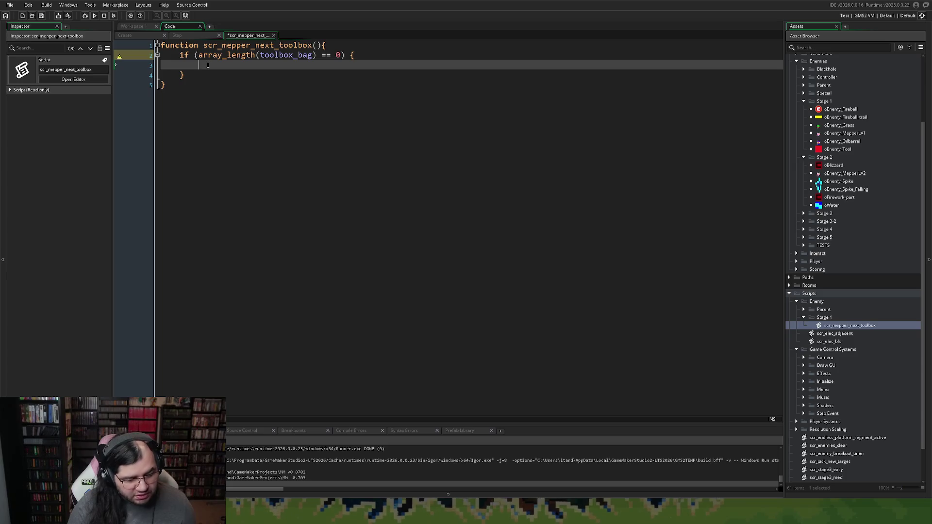
text(t)
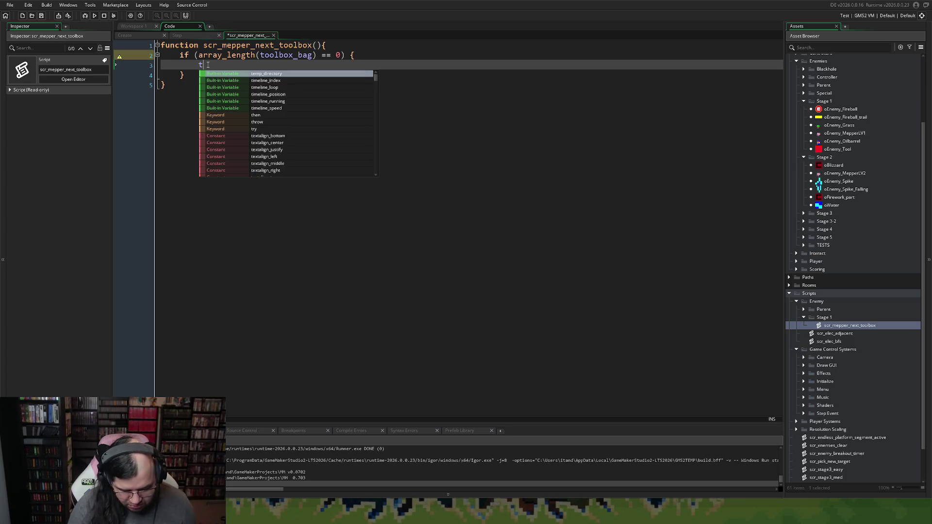
text(oolbag)
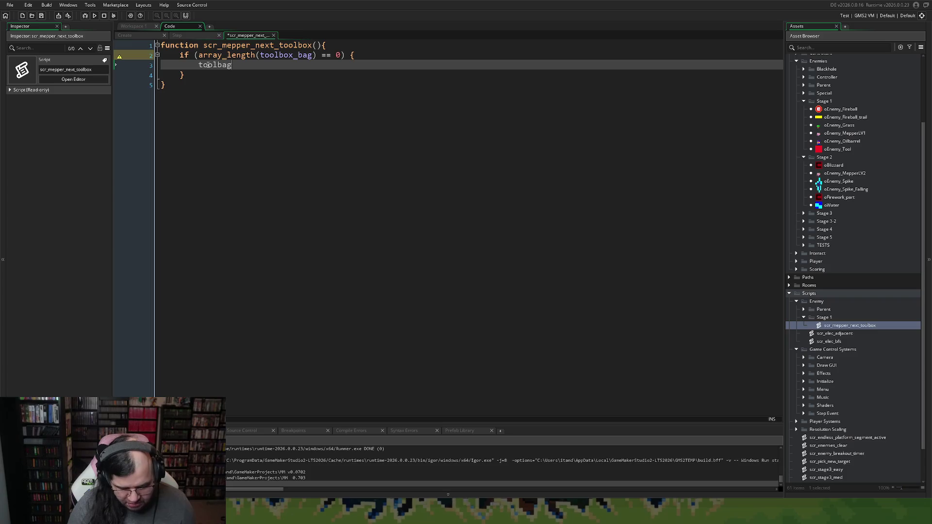
Inside the if block, write toolbox_bag = array_create(array_length(toolbox_x)); and open a new line.
key(BackSpace)
key(BackSpace)
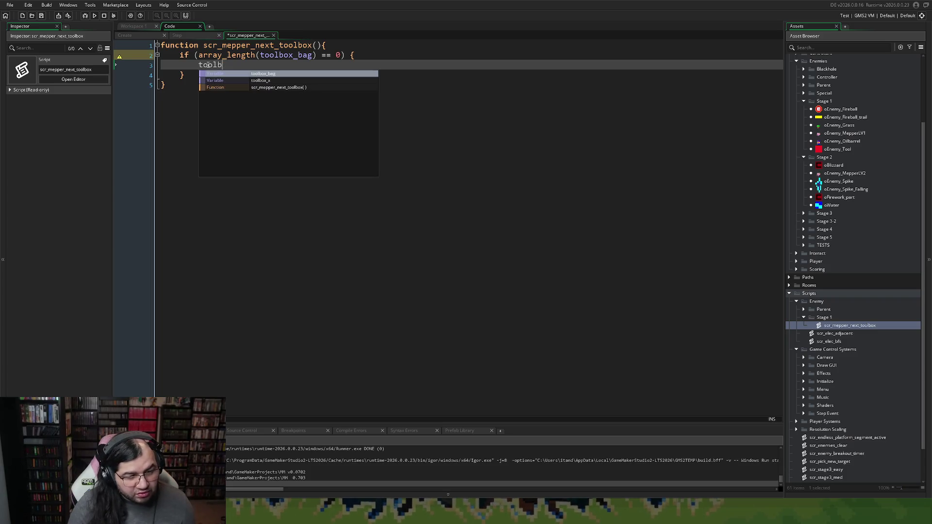
text(ox_ba)
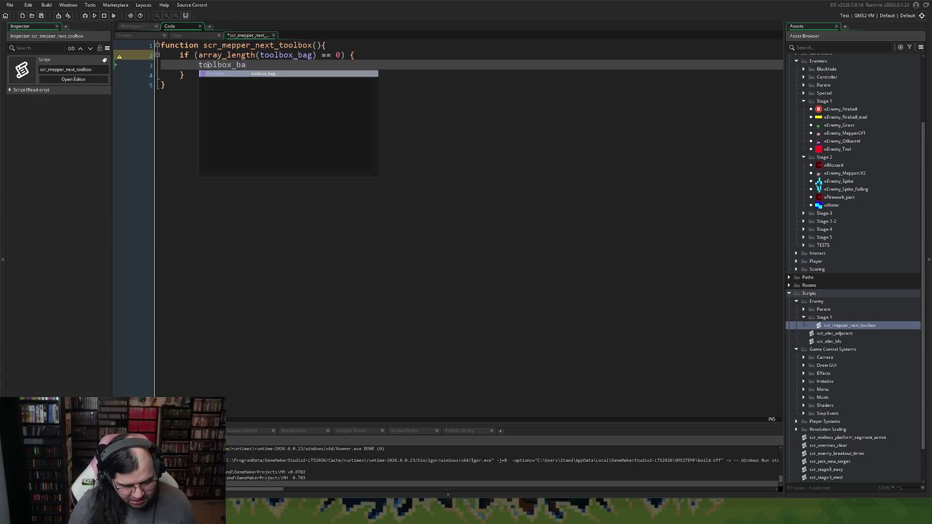
text(g = a)
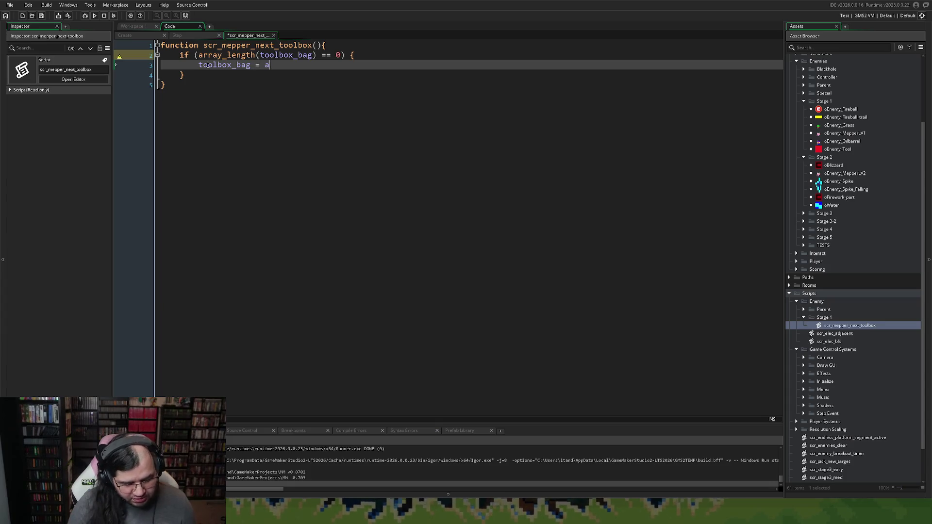
text(rray_crea)
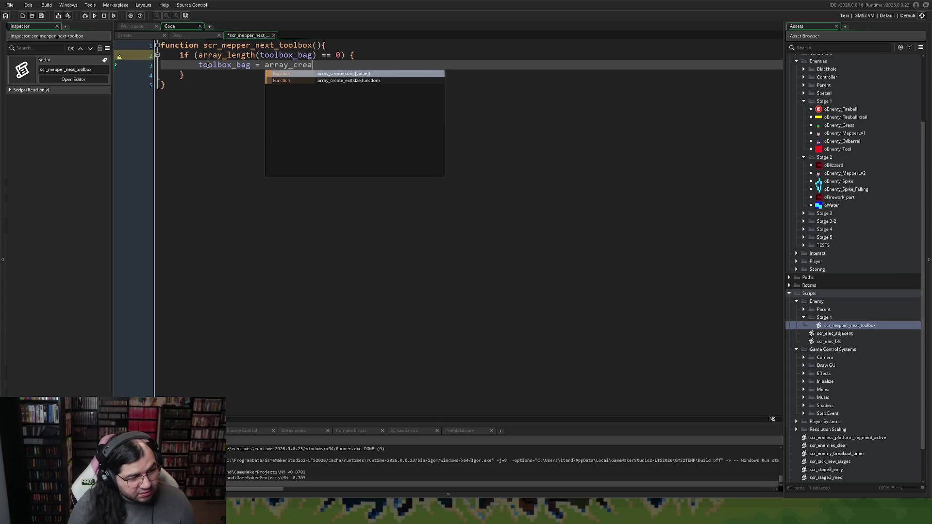
text(te(a)
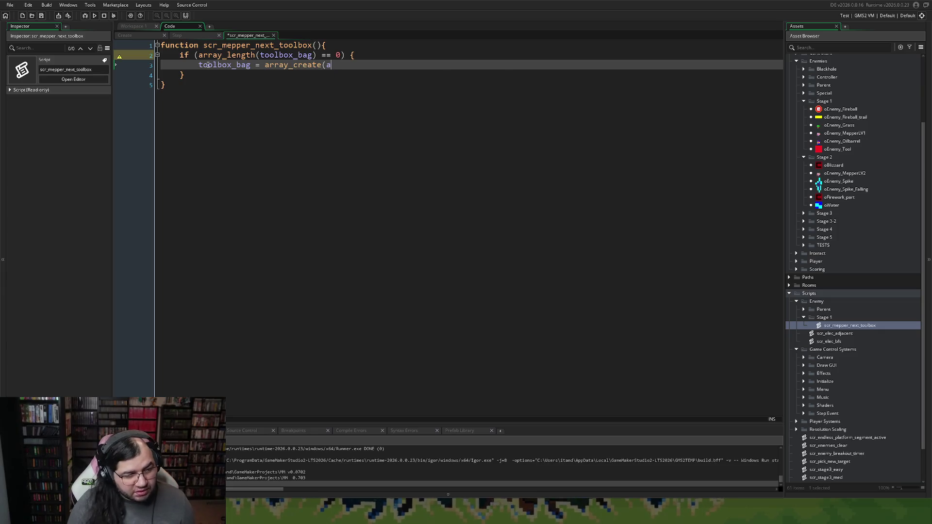
text(rray_)
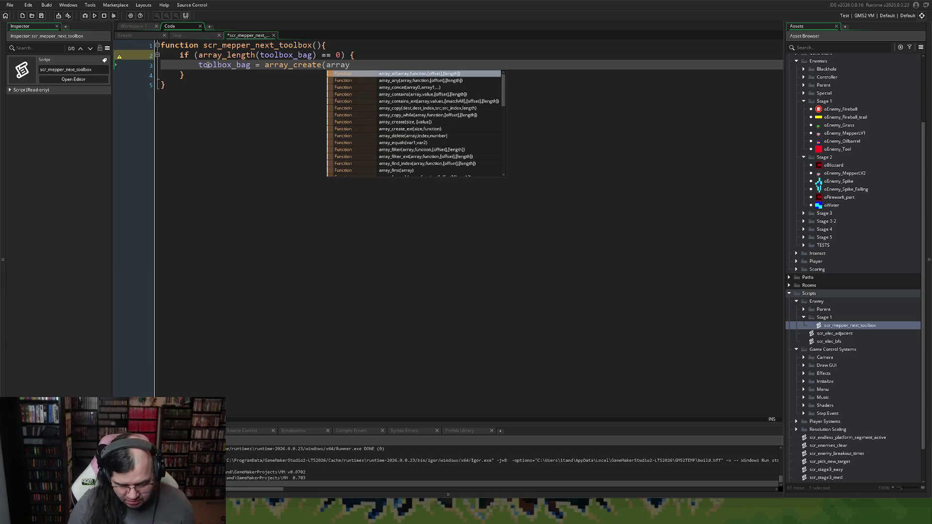
text(le)
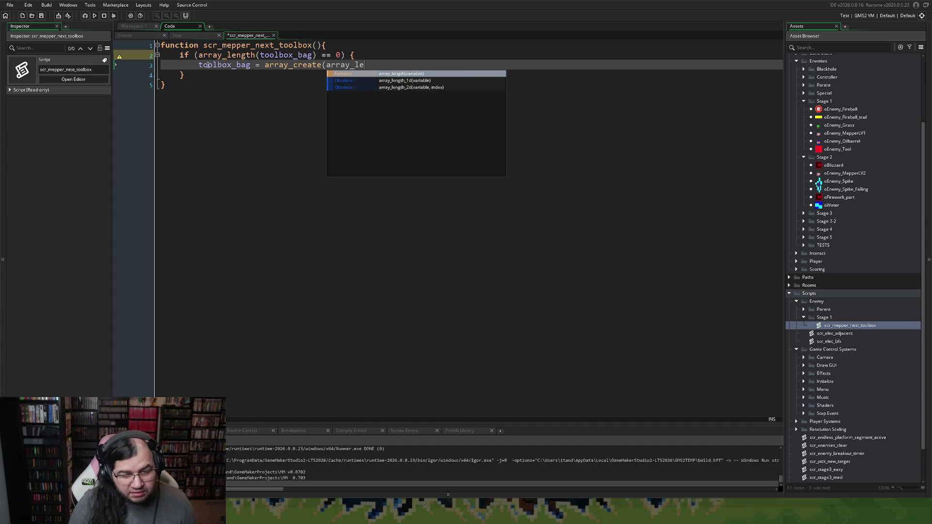
key(Return)
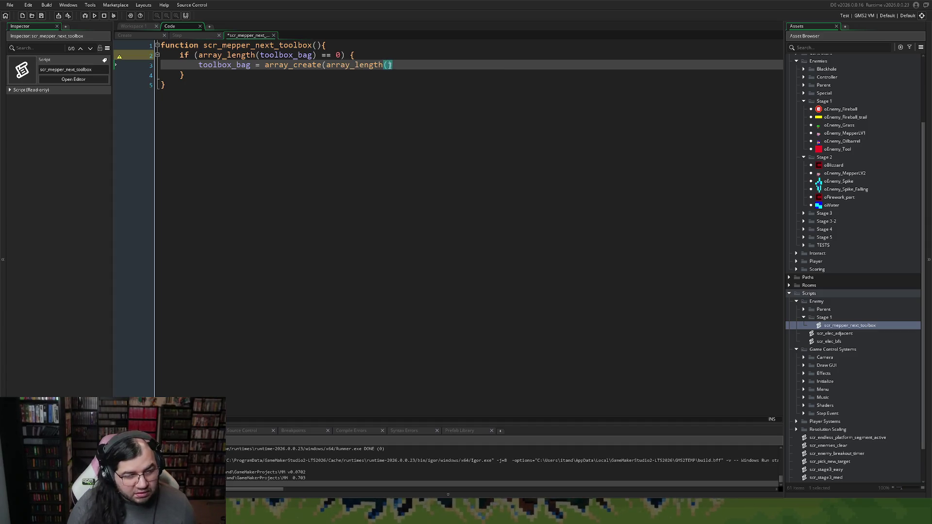
text(t)
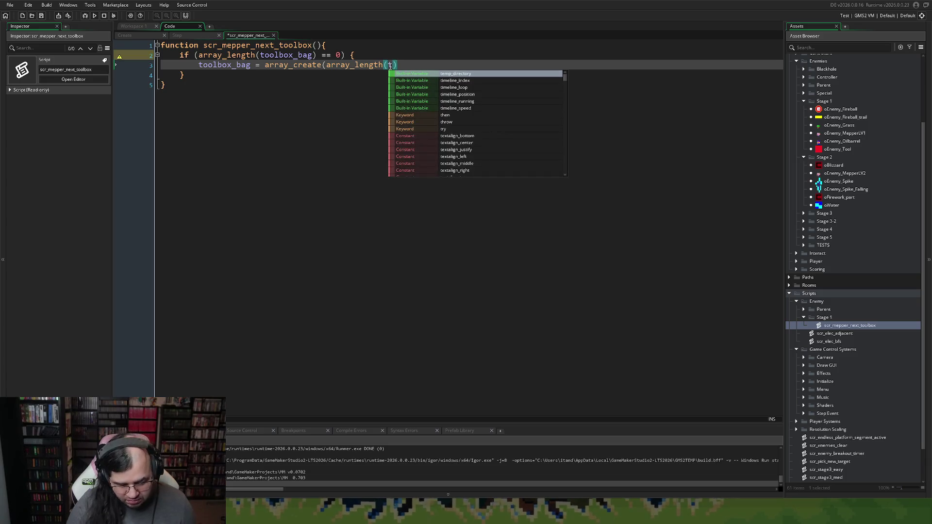
text(oolbox)
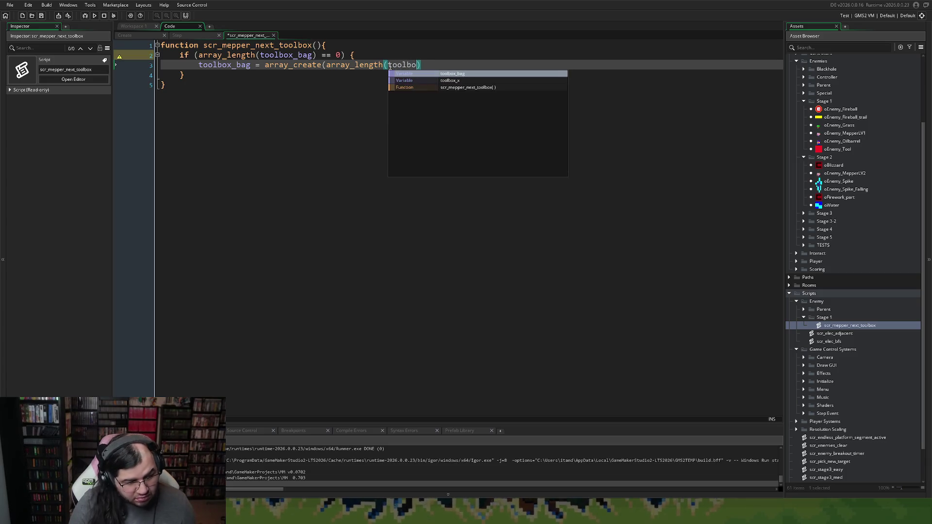
text(_x)
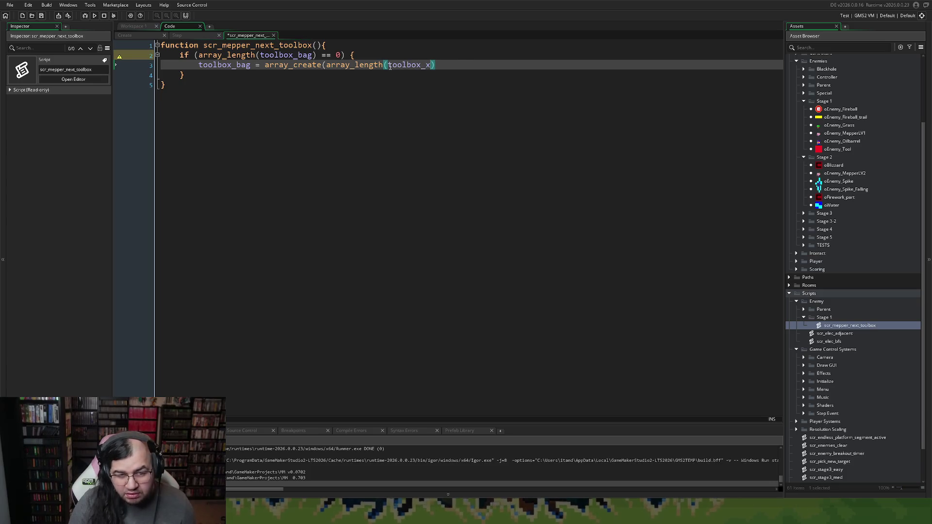
click(447, 70)
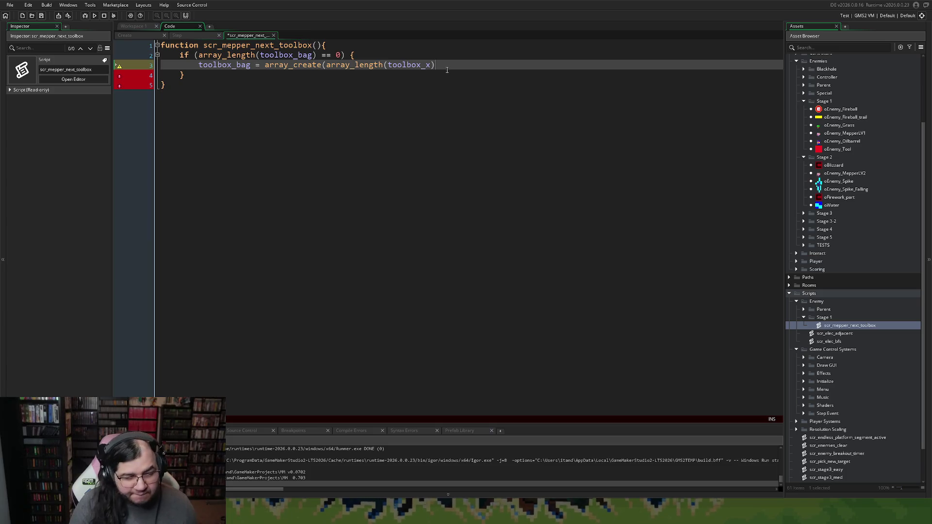
text();)
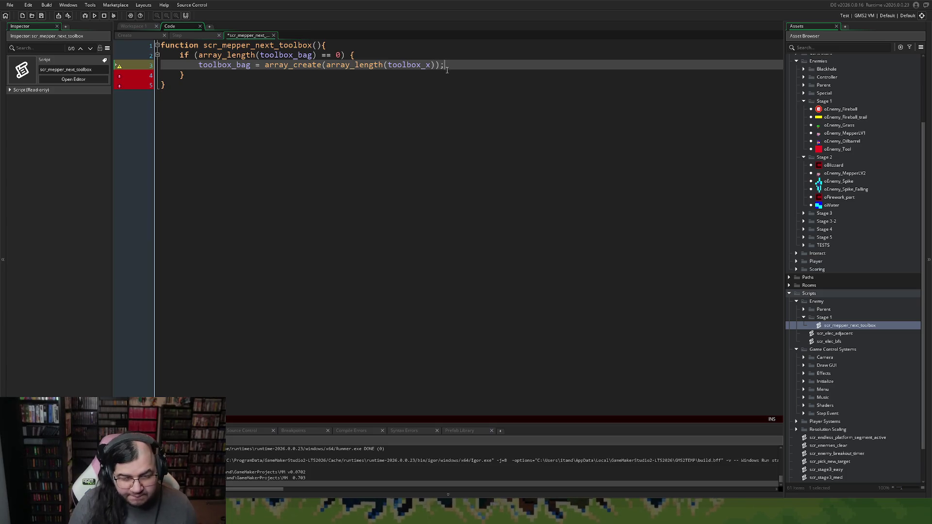
key(Return)
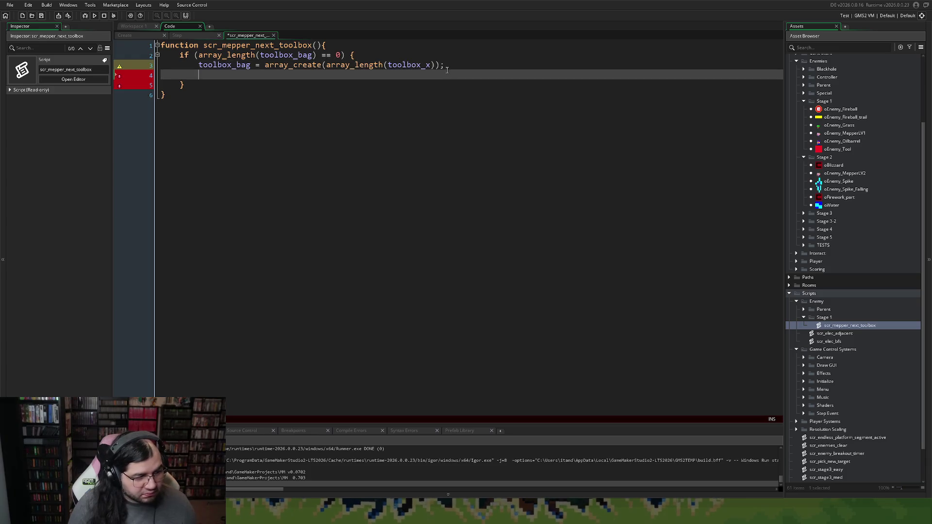
Write array_copy(toolbox_bag, 0, toolbox_x, 0, array_length(toolbox_x)); on line 4.
text(array_co)
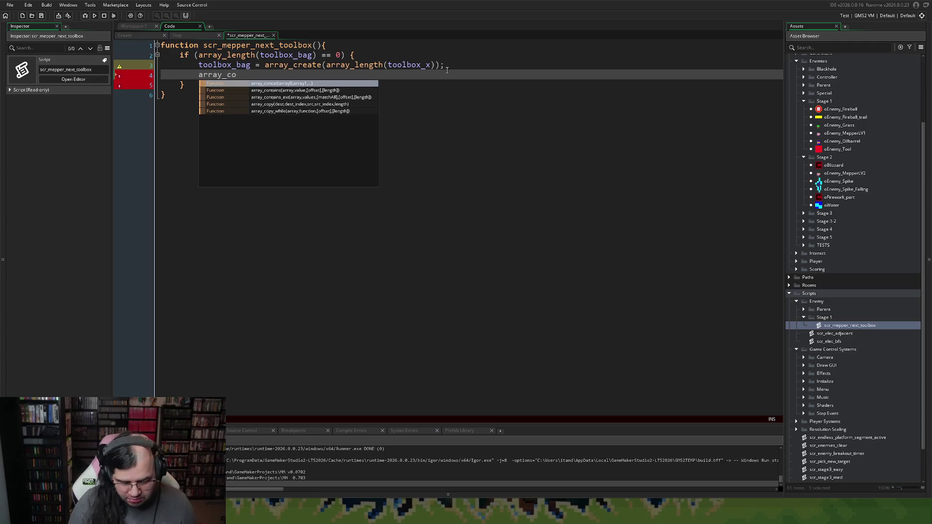
text(py()
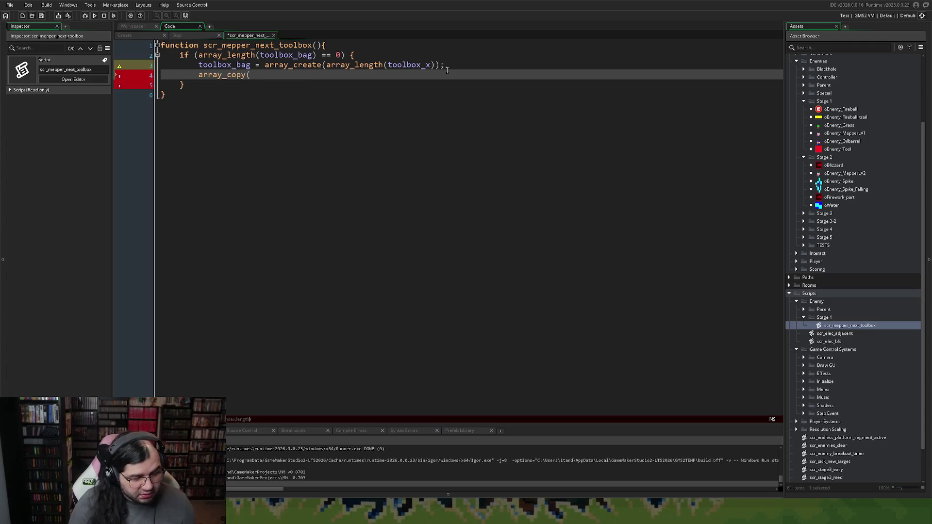
text(toolbox_bagt)
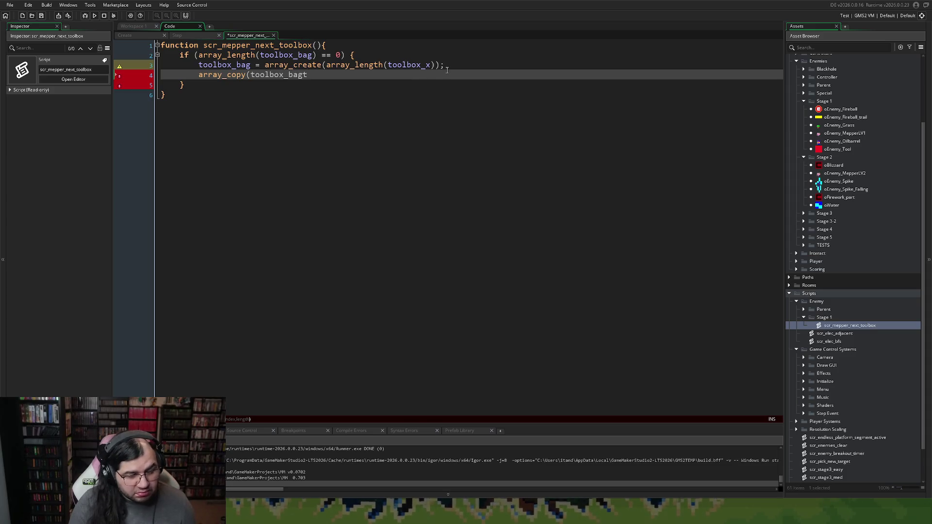
key(BackSpace)
text(, 0, t)
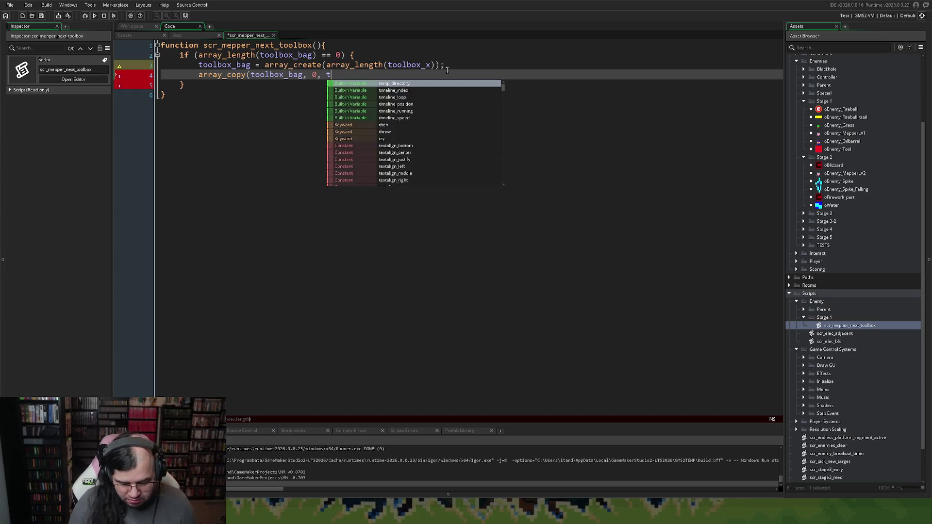
text(oolbox_)
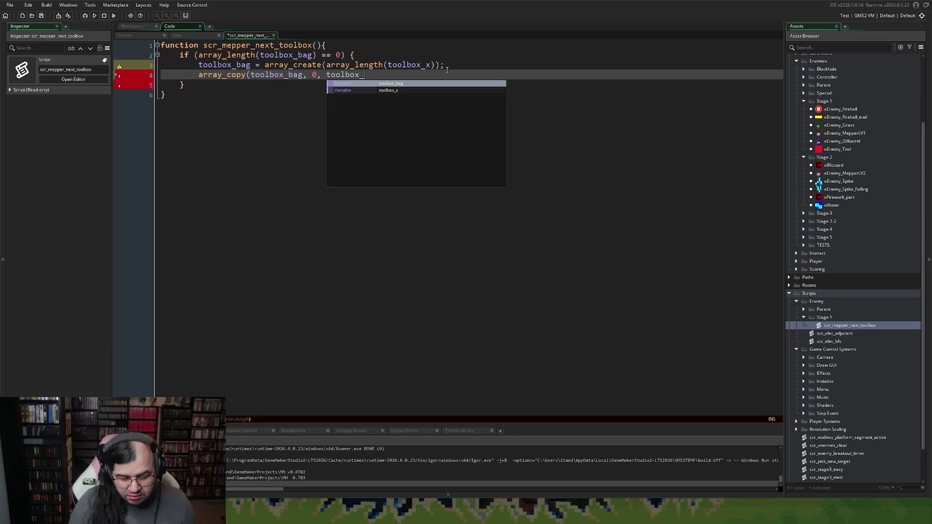
text(x, 0,)
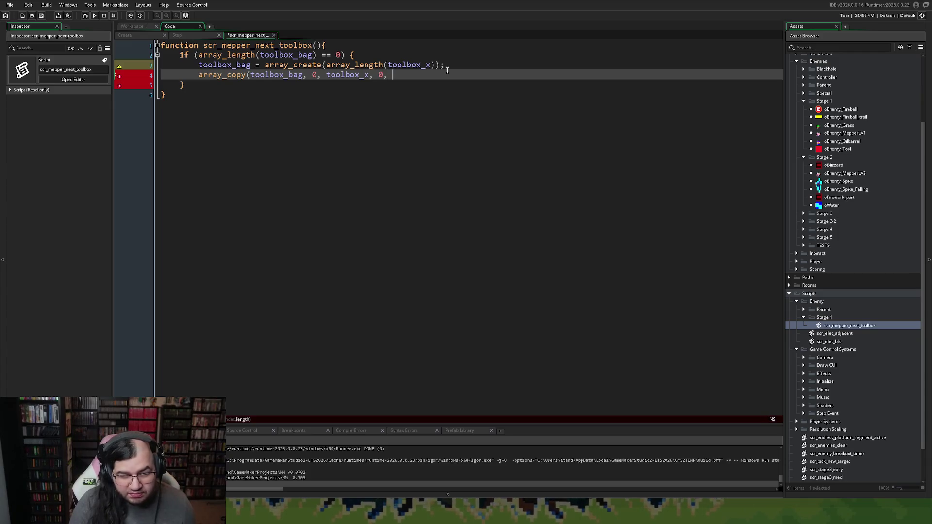
text( array_le)
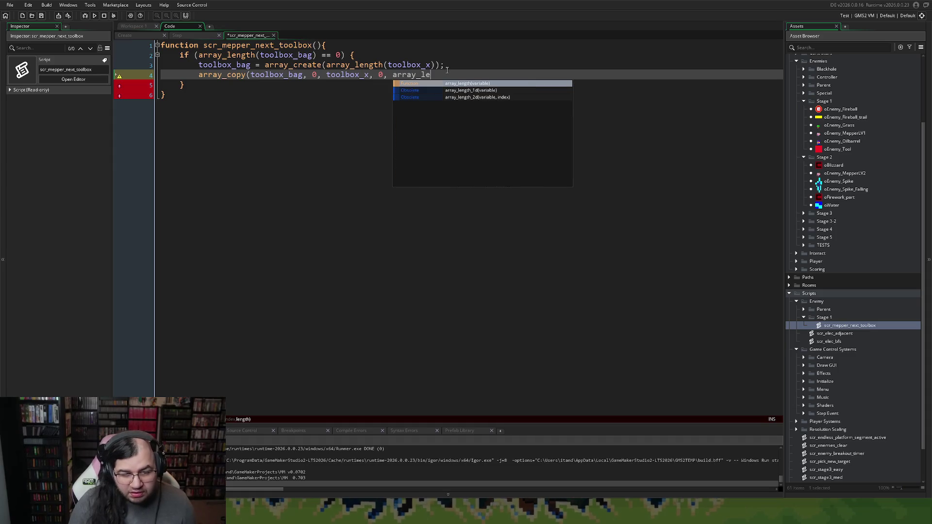
key(Down)
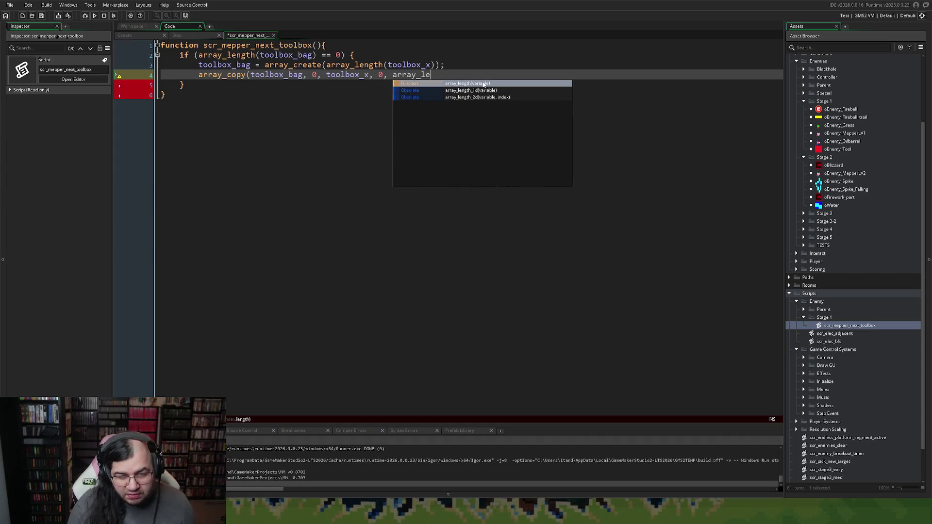
key(Return)
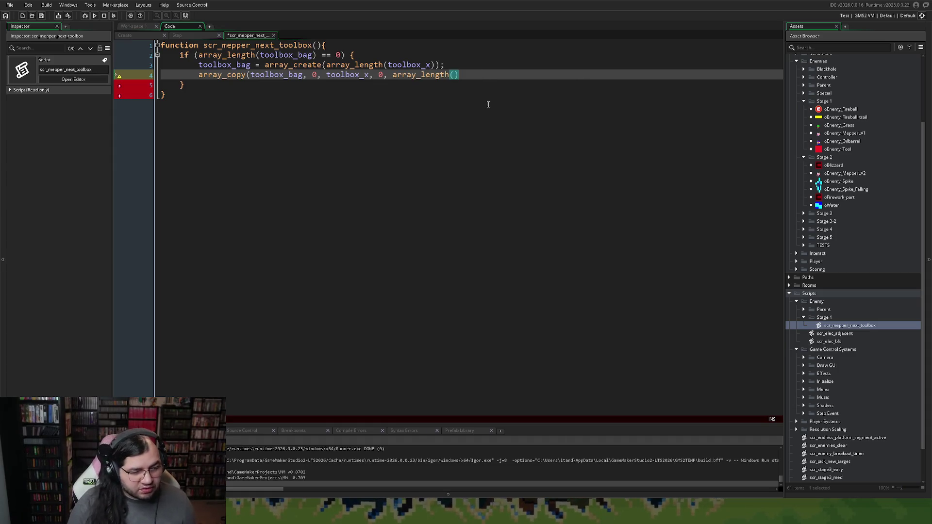
text(too)
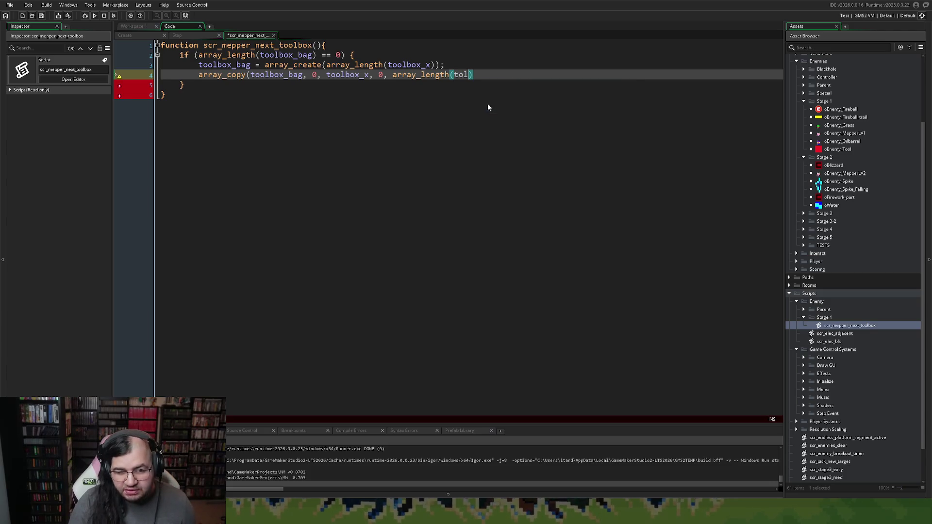
text(lbox_Bag)
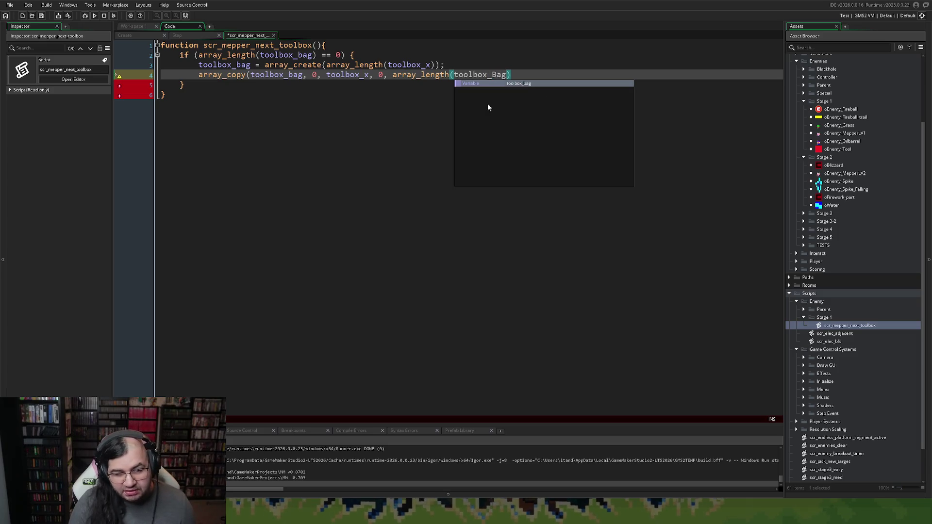
key(BackSpace)
text(x_x)
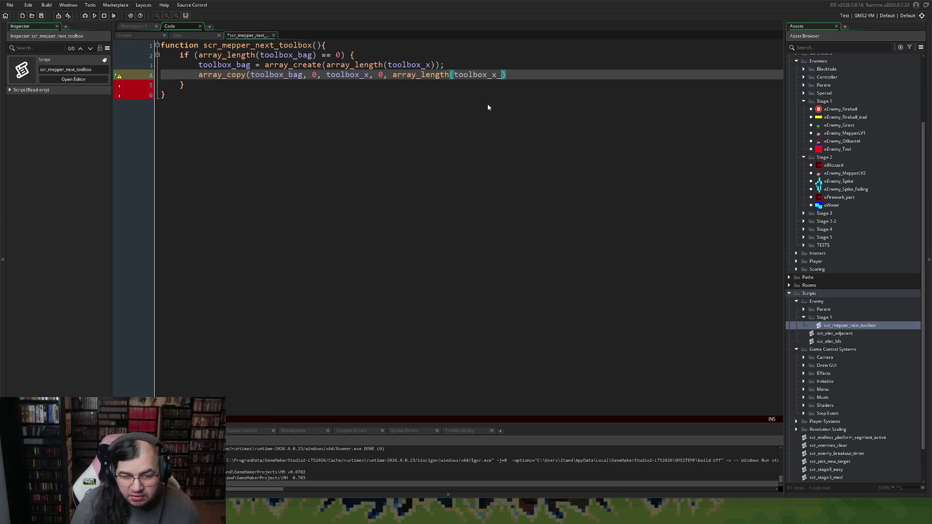
text())
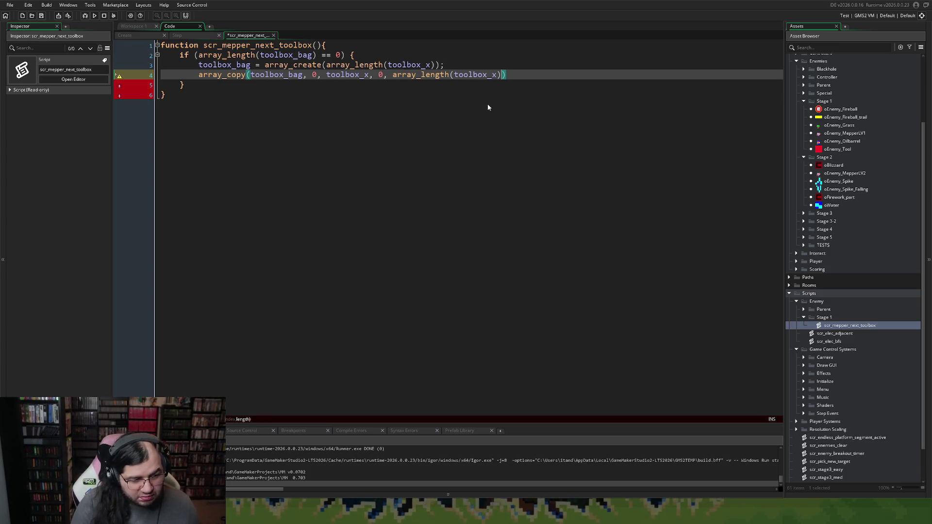
click(521, 79)
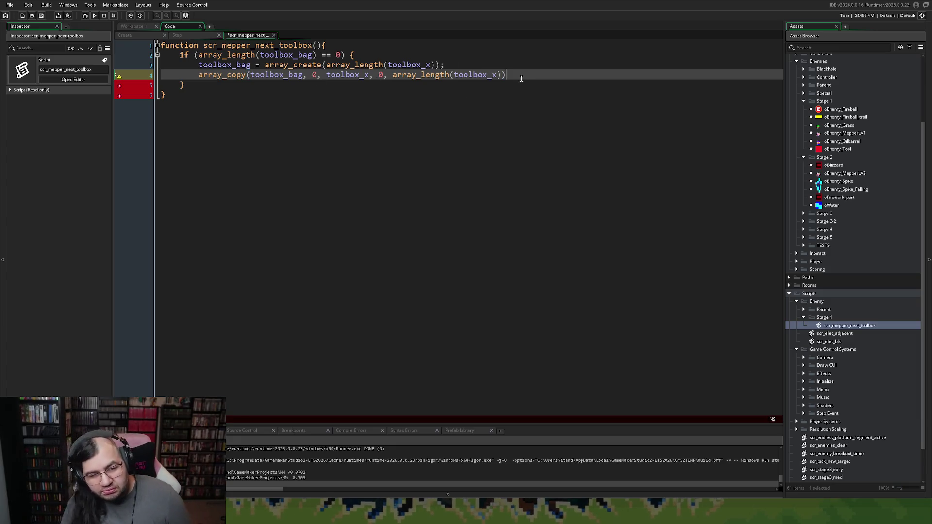
text(;)
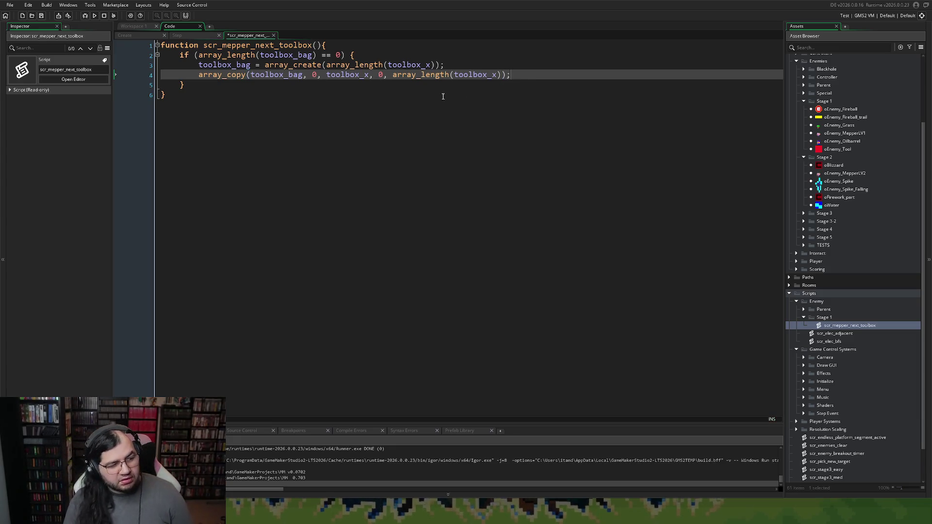
Add a // Refill Box comment above the if and begin a // Pick comment below the block.
click(225, 121)
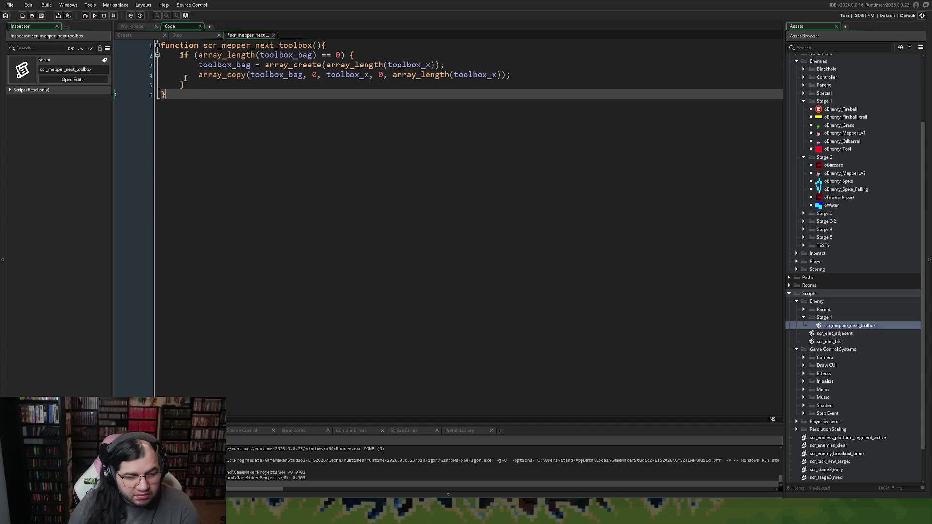
click(180, 55)
key(Return)
key(Up)
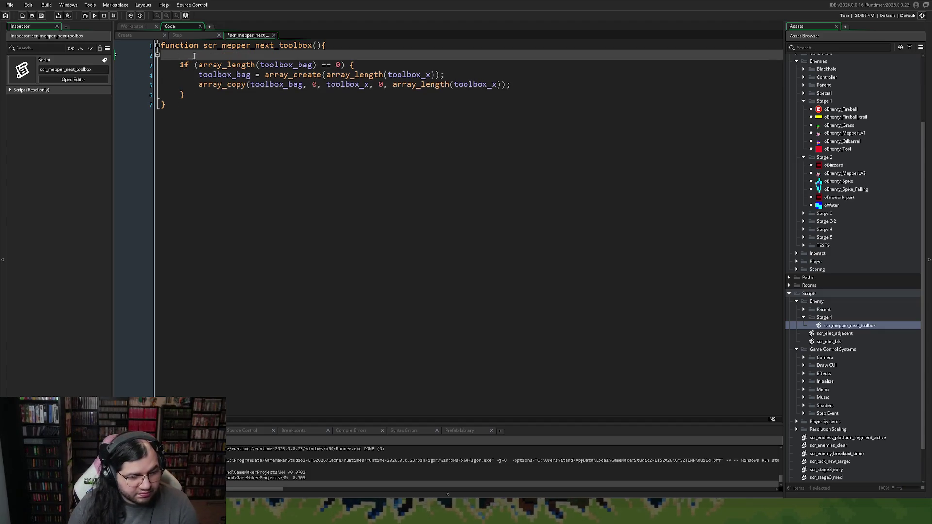
text(//)
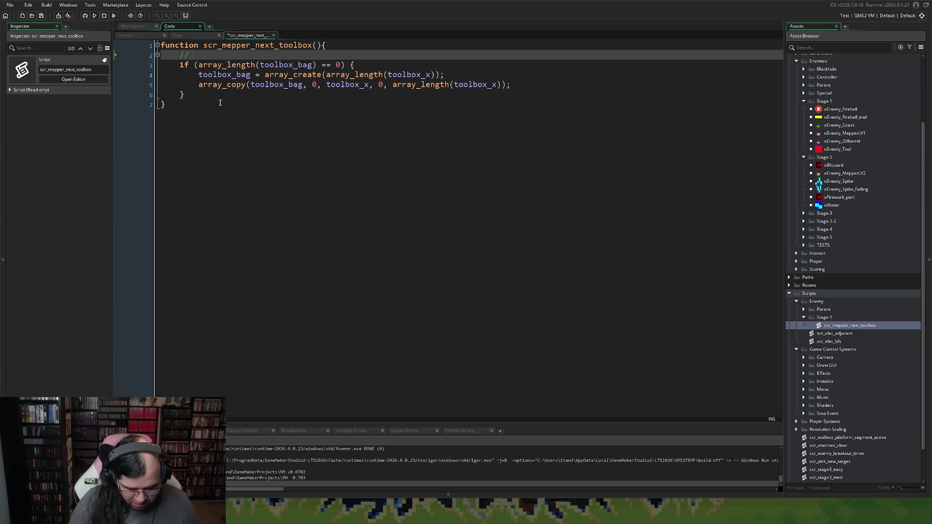
text( Refill)
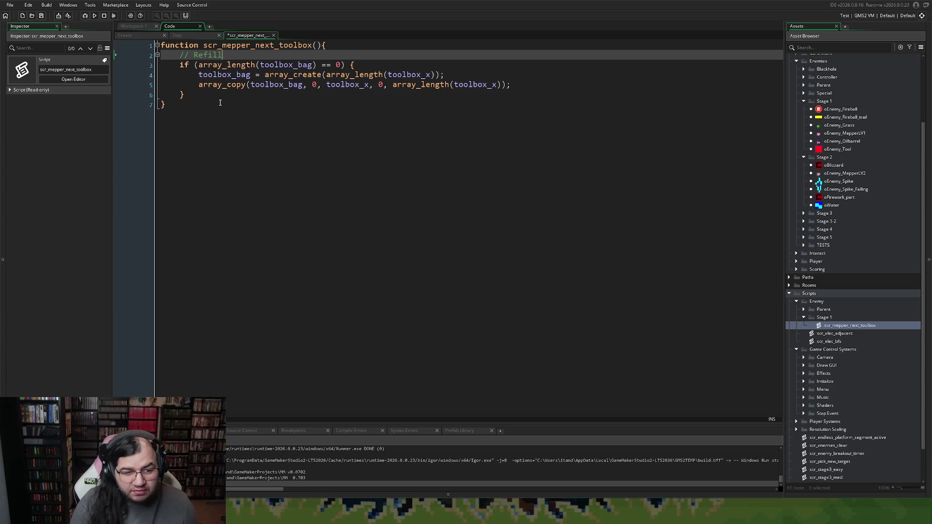
text( Box)
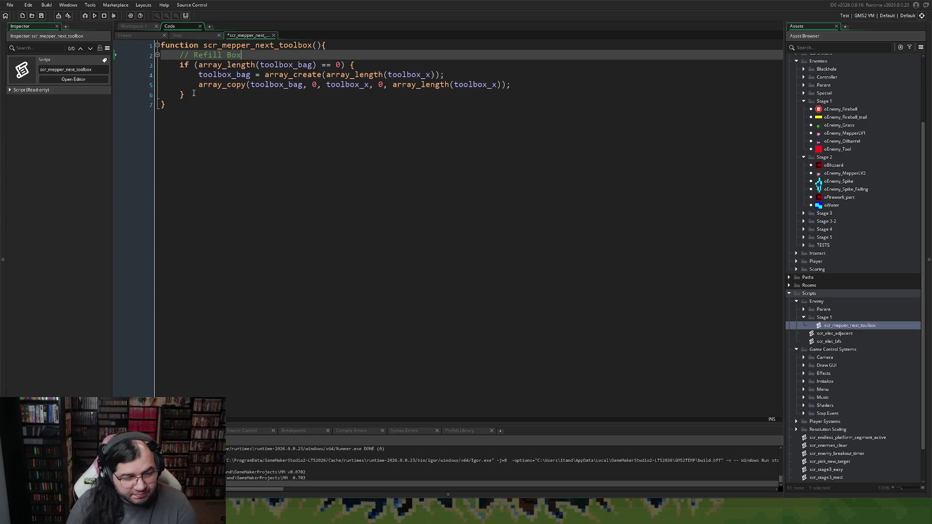
click(194, 93)
key(Return)
text(// Pick)
Finish the // Pick a random index comment and add var _i = irandom(array_length(toolbox_bag) - 1);.
text(a random )
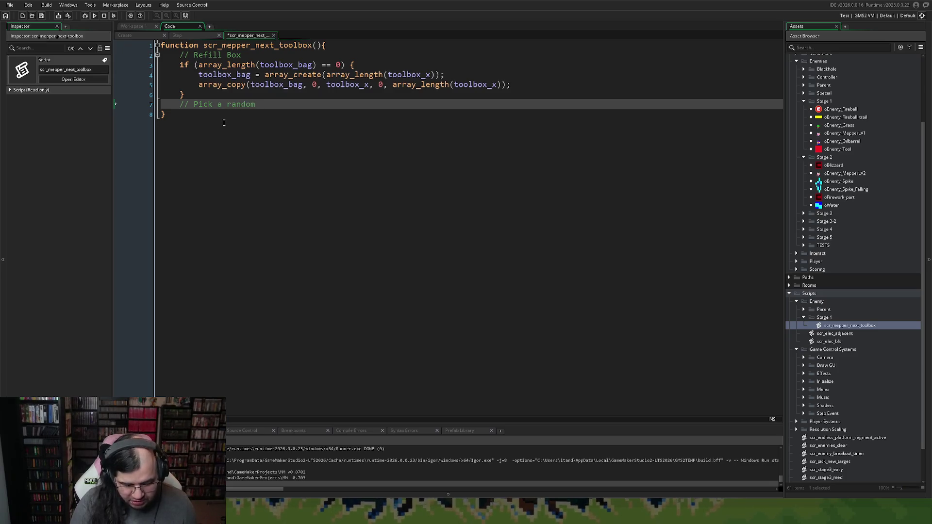
text(inder)
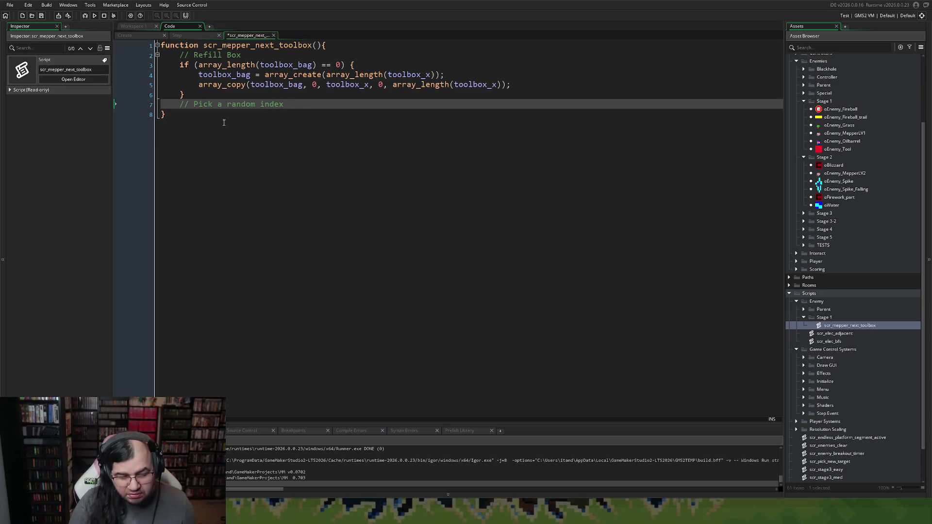
key(Return)
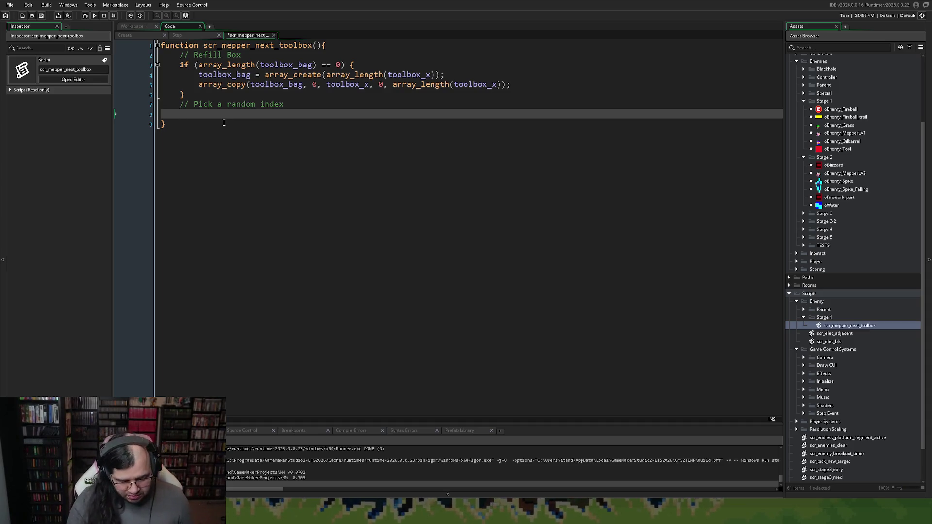
text(var _i )
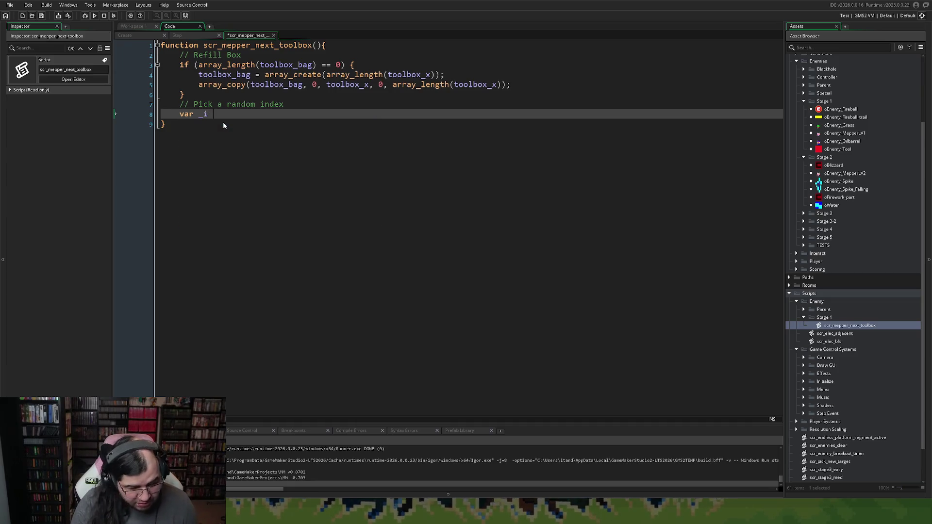
text(= irandom)
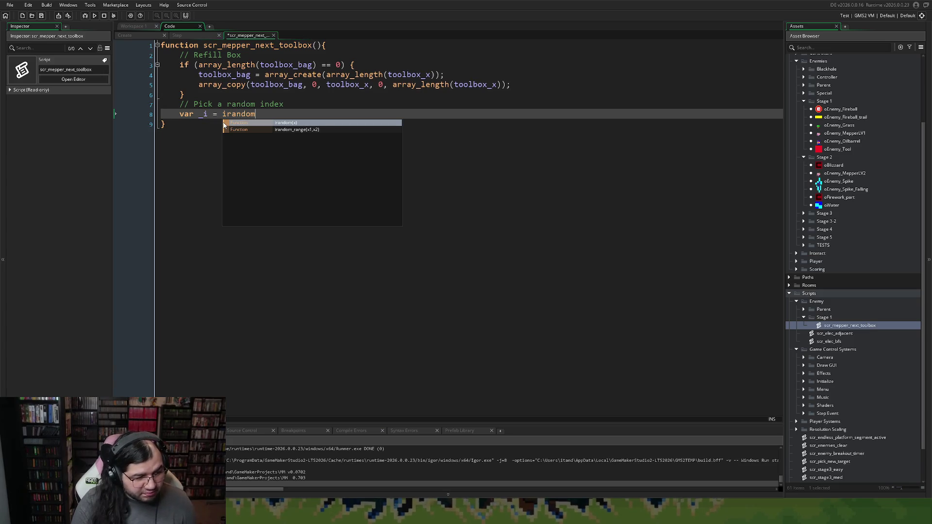
text(()
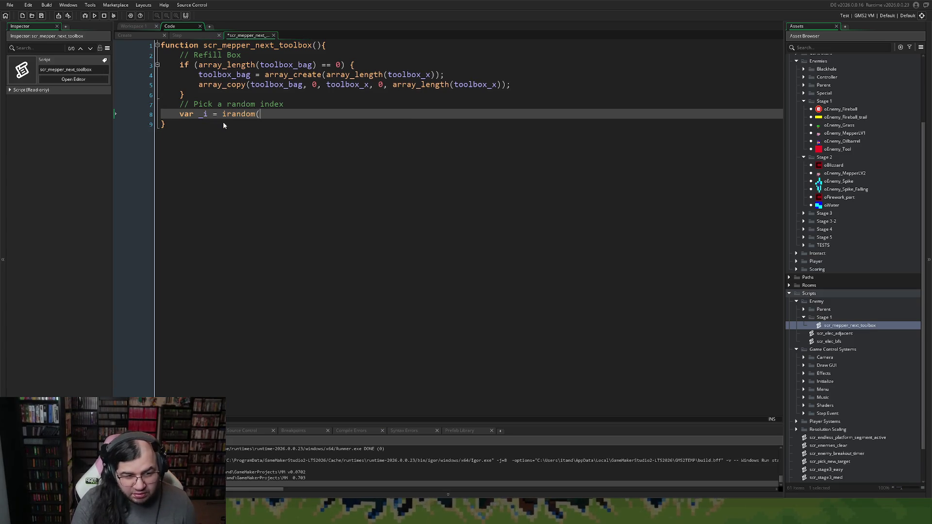
text(array)
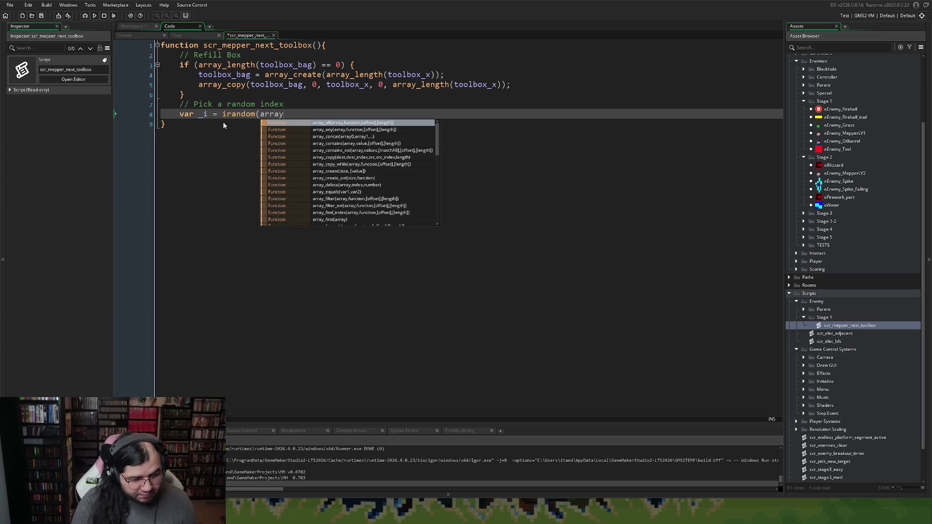
text(_le)
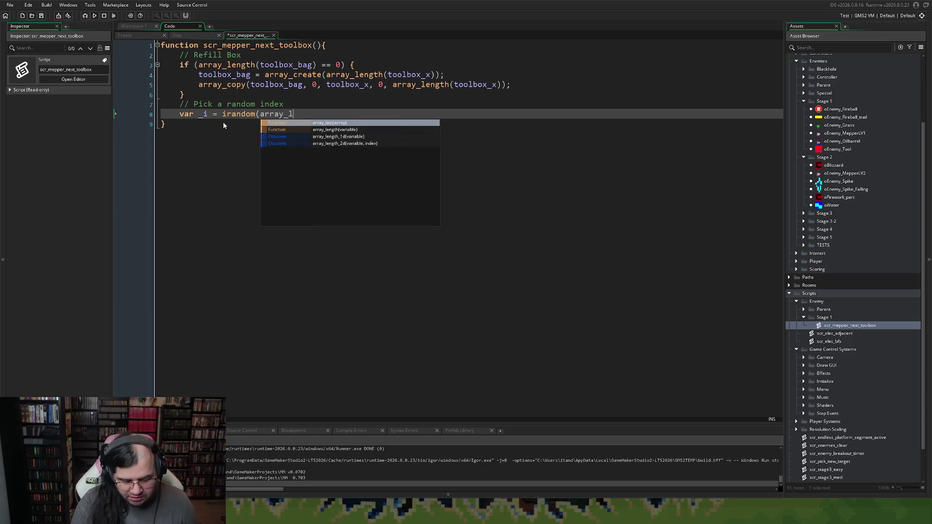
click(348, 123)
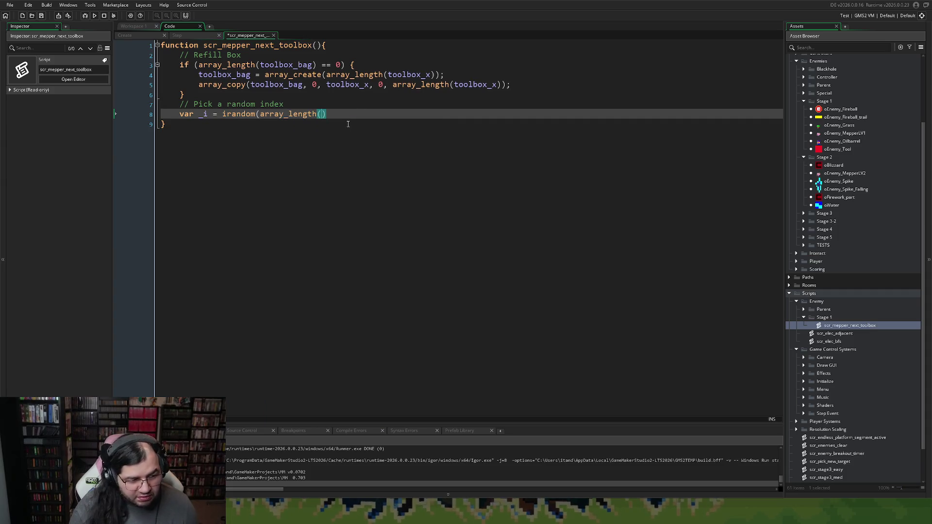
text(toolbox)
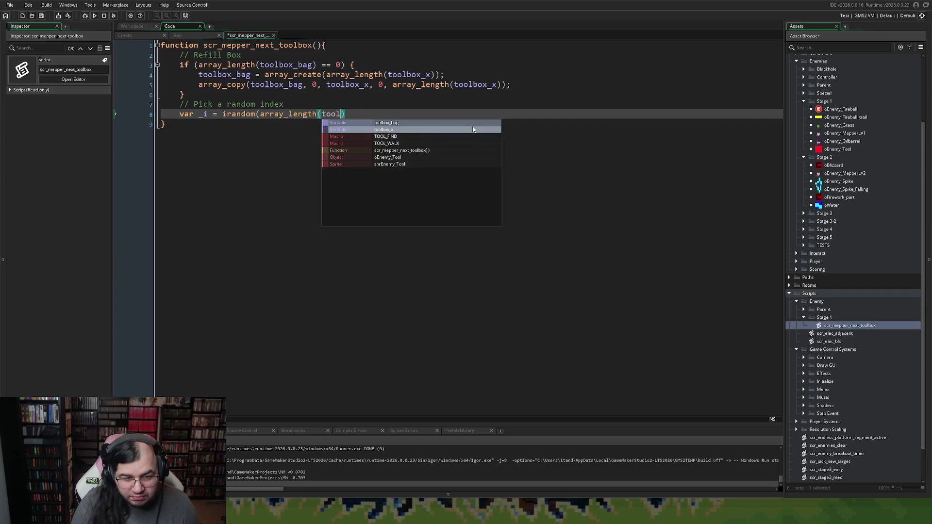
text(_ba)
key(Return)
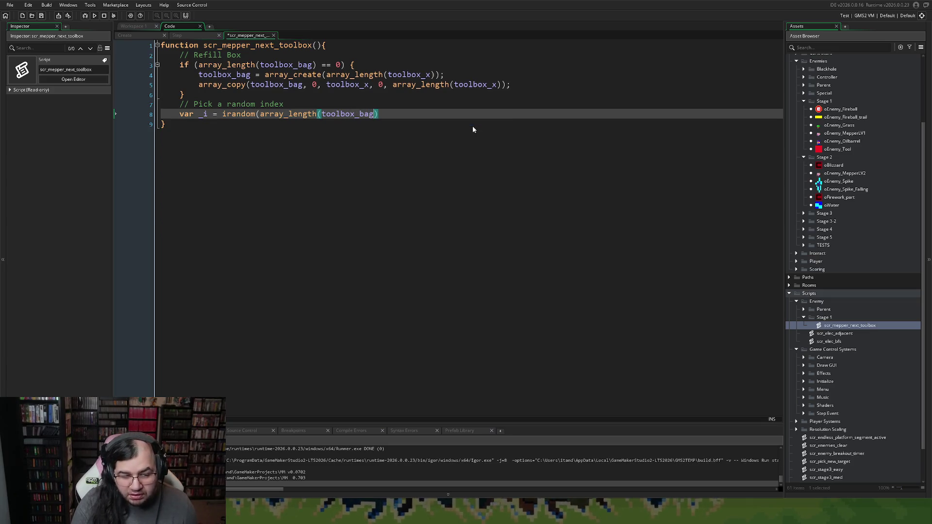
click(397, 114)
text(-1))
key(Return)
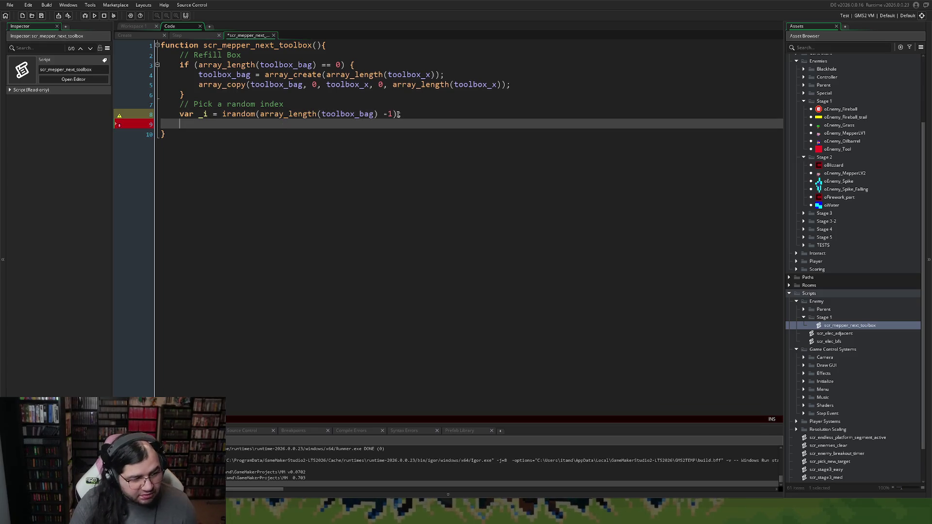
click(399, 114)
text(;)
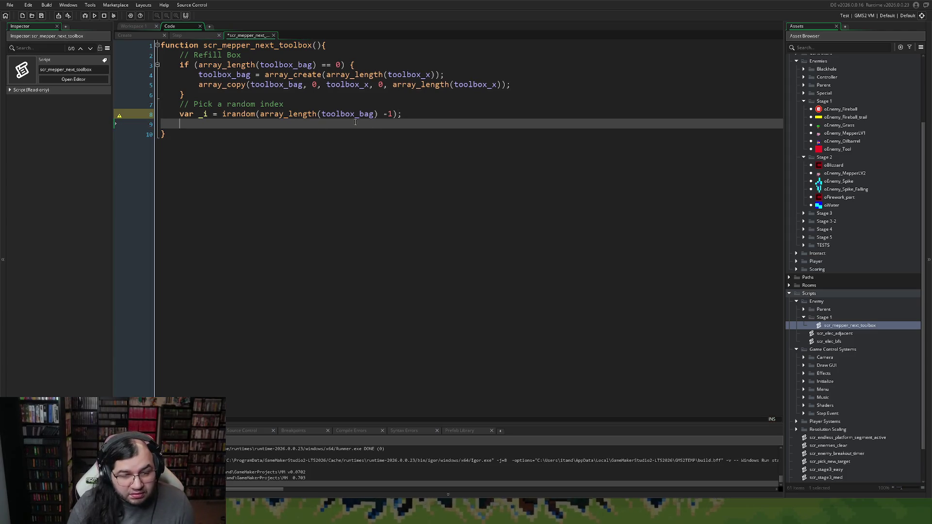
click(387, 114)
click(186, 125)
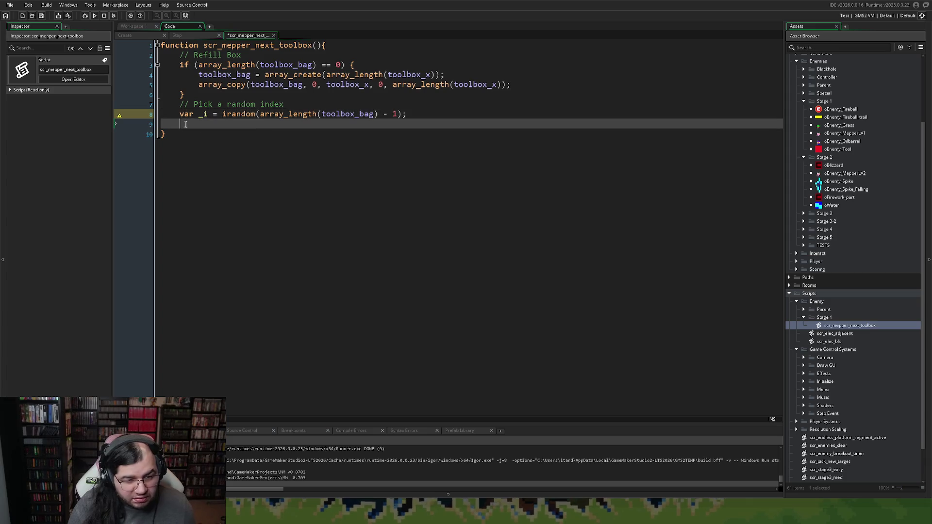
Add var _val = toolbox_bag[_i]; on line 9.
text(var )
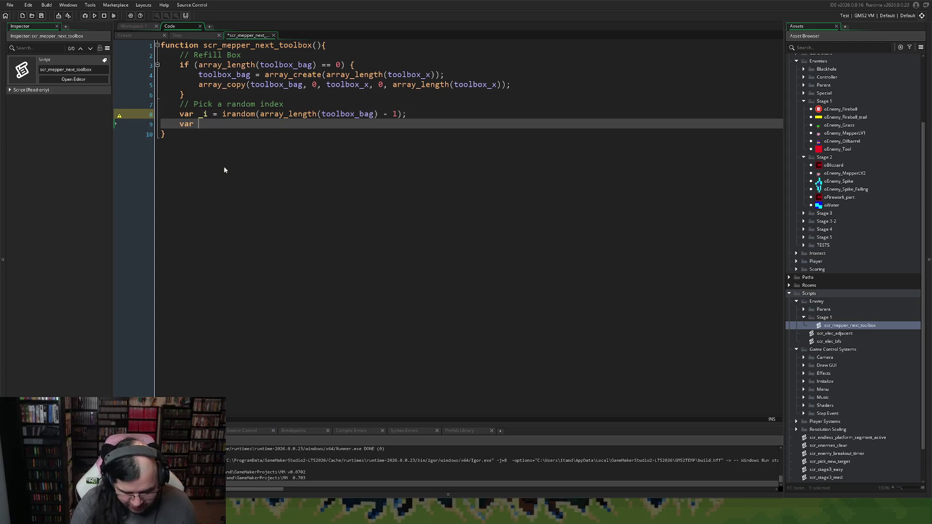
text(_val)
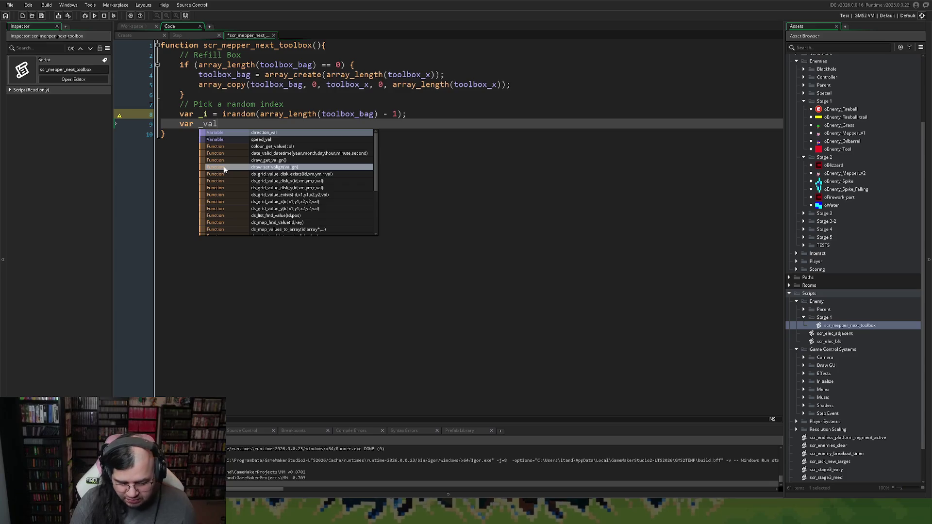
text( = too)
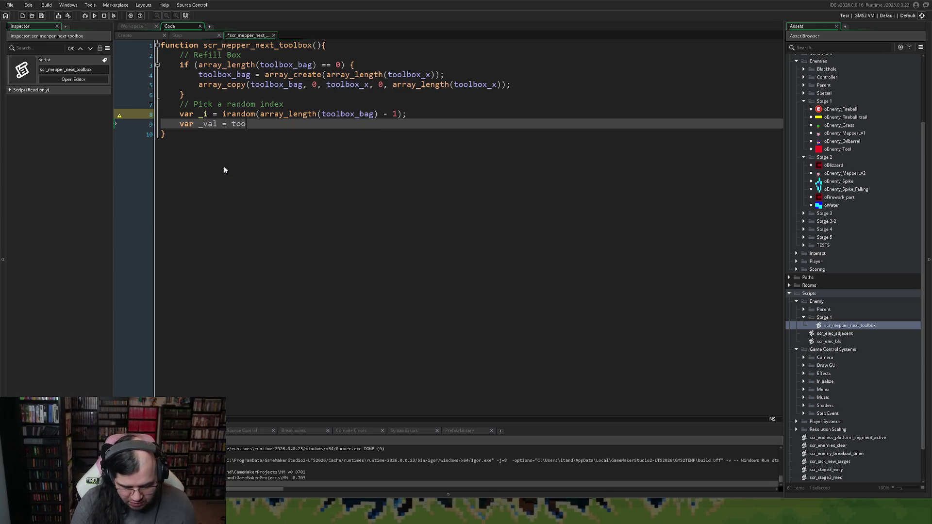
text(lbox_b)
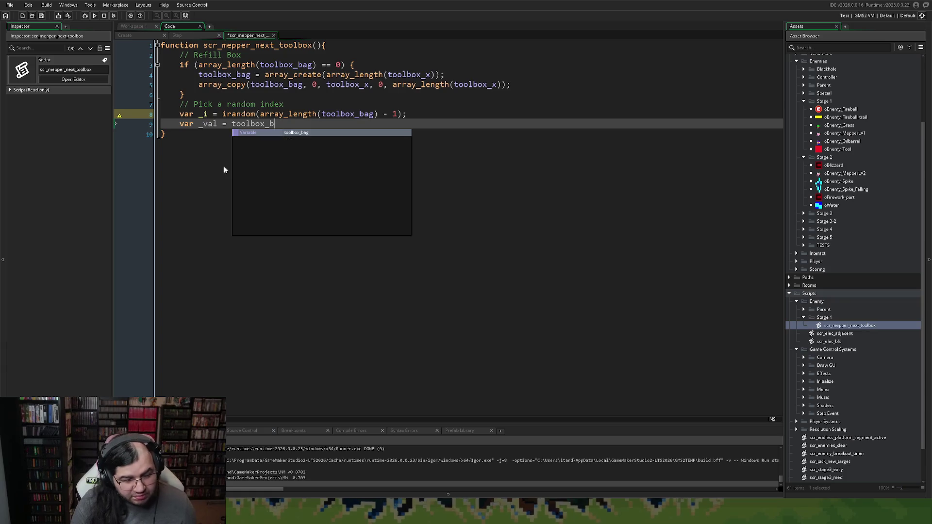
key(Return)
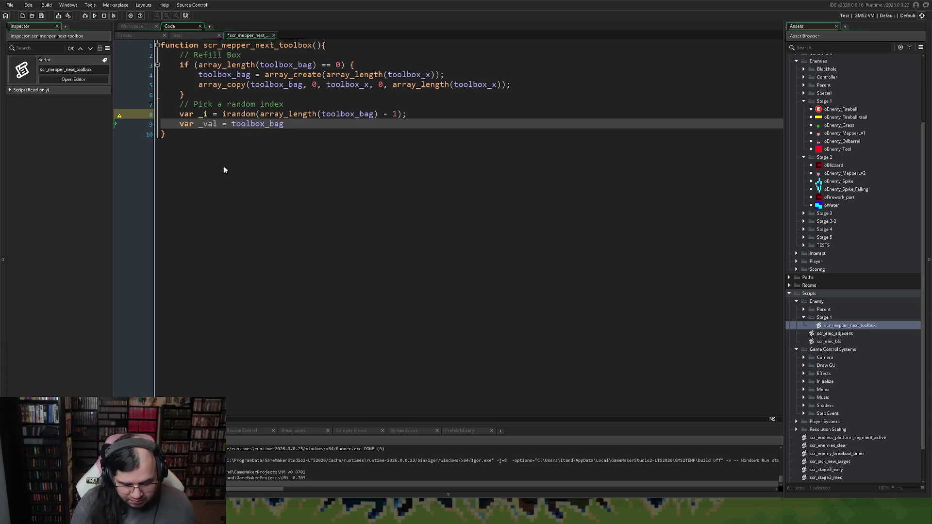
text([_i)
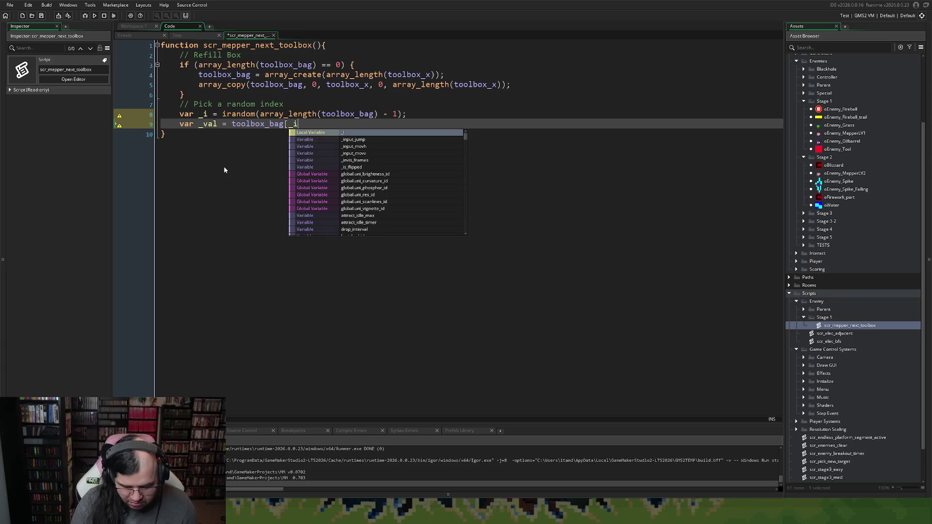
key(Escape)
text(])
key(BackSpace)
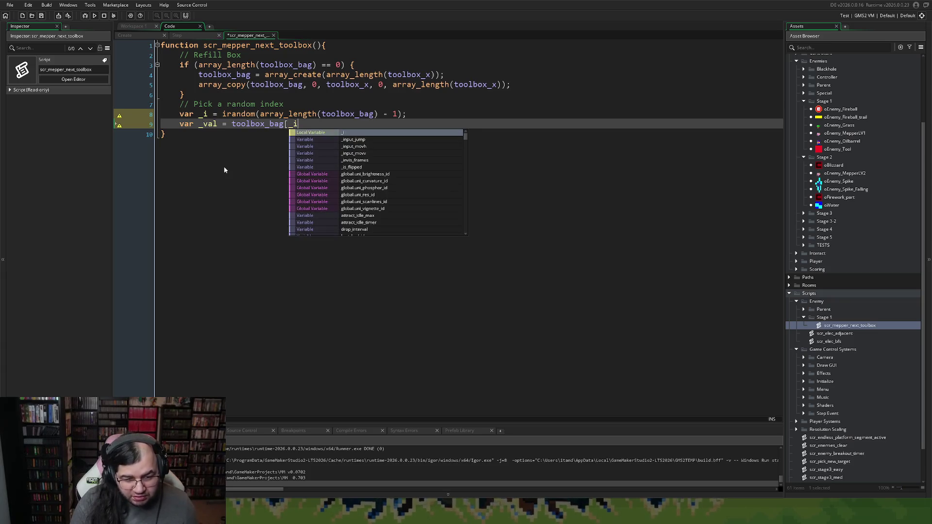
key(Escape)
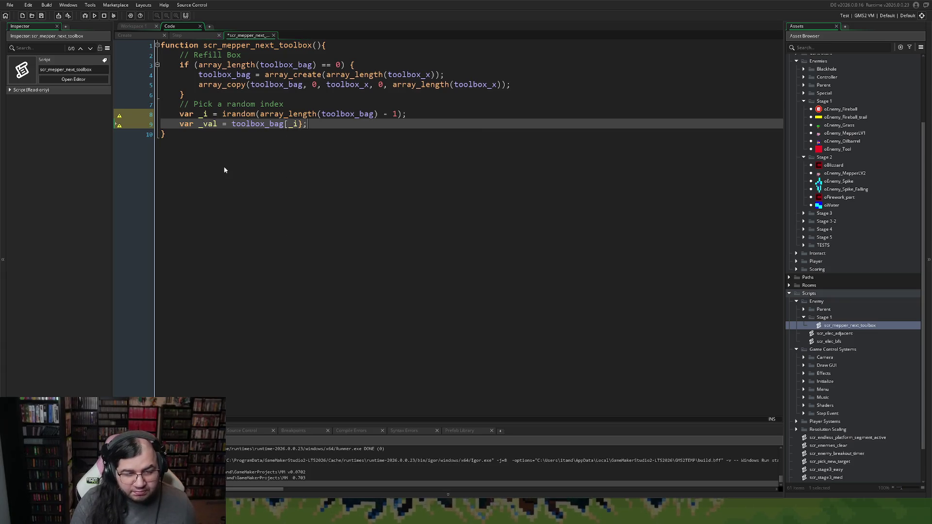
key(ctrl+space)
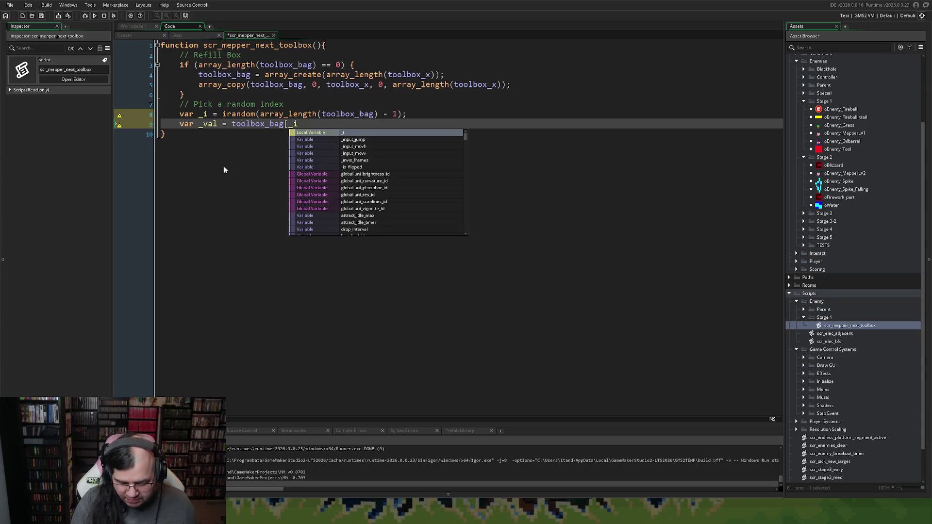
text(];)
key(Return)
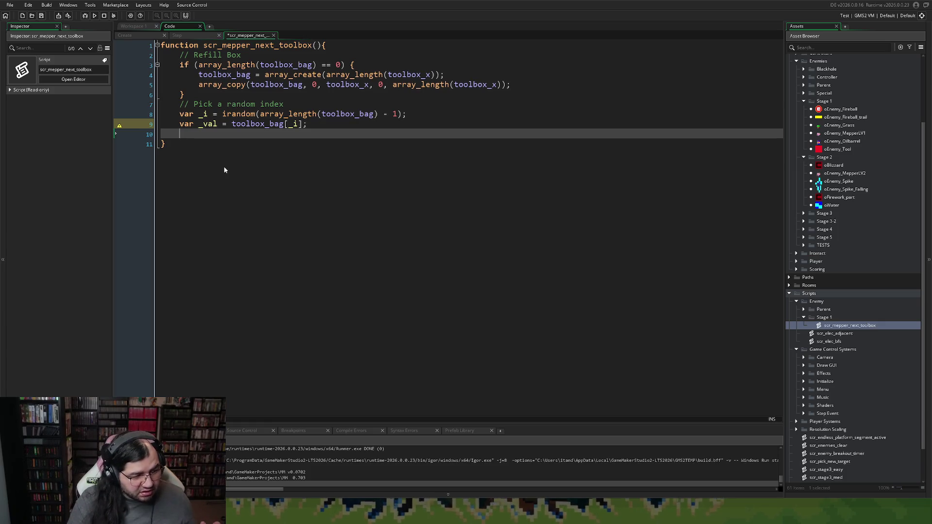
Add array_delete(toolbox_bag, _i, 1); and begin the return _val; line.
text(arra)
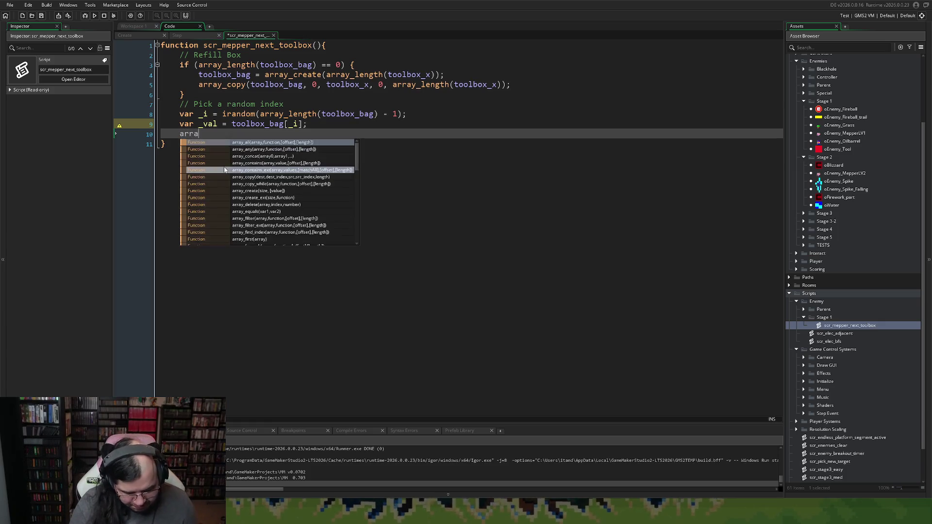
text(y_dele)
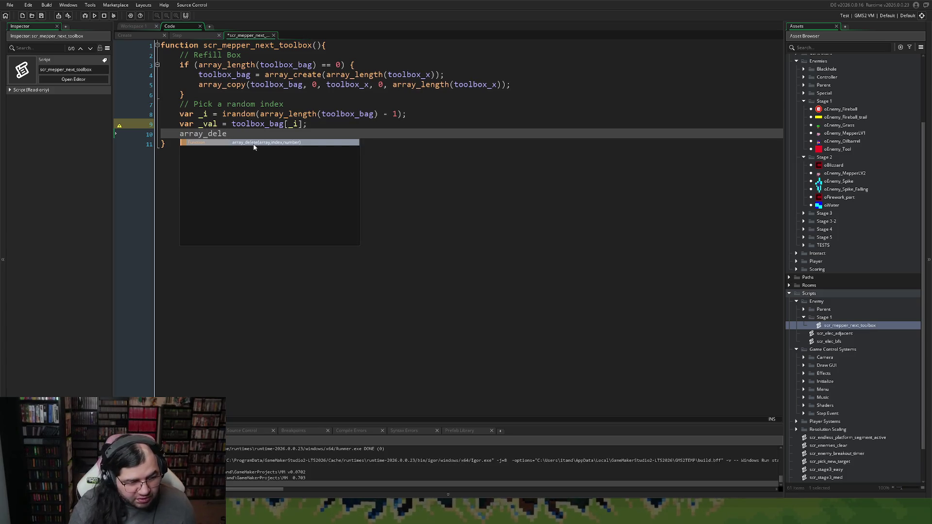
key(Return)
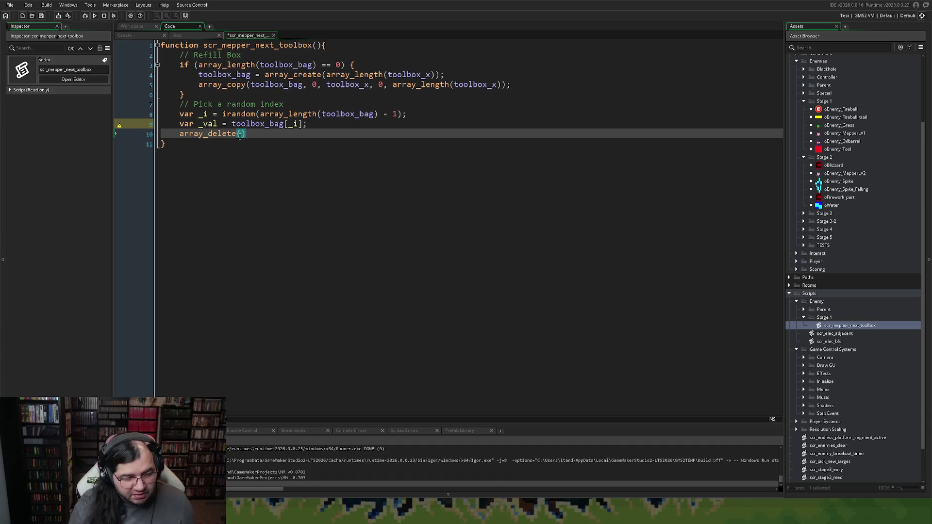
text(toolbox)
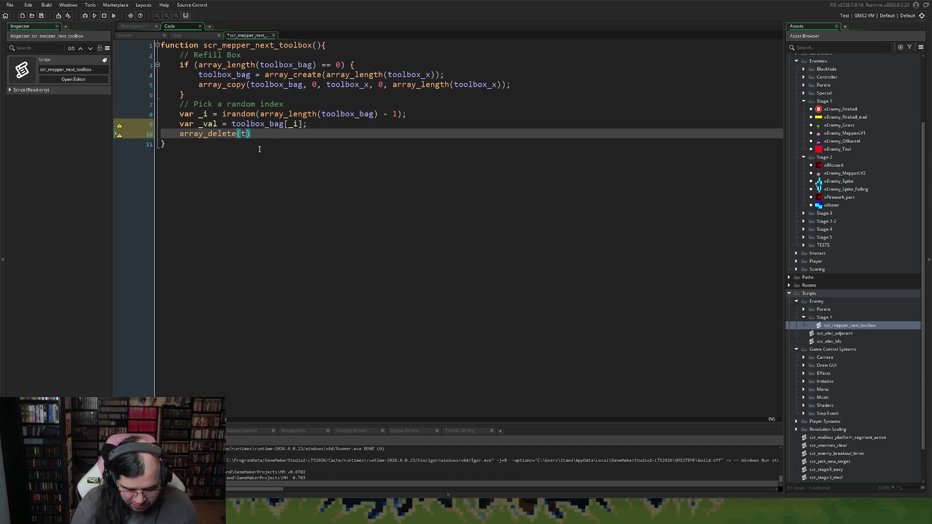
text(_bag)
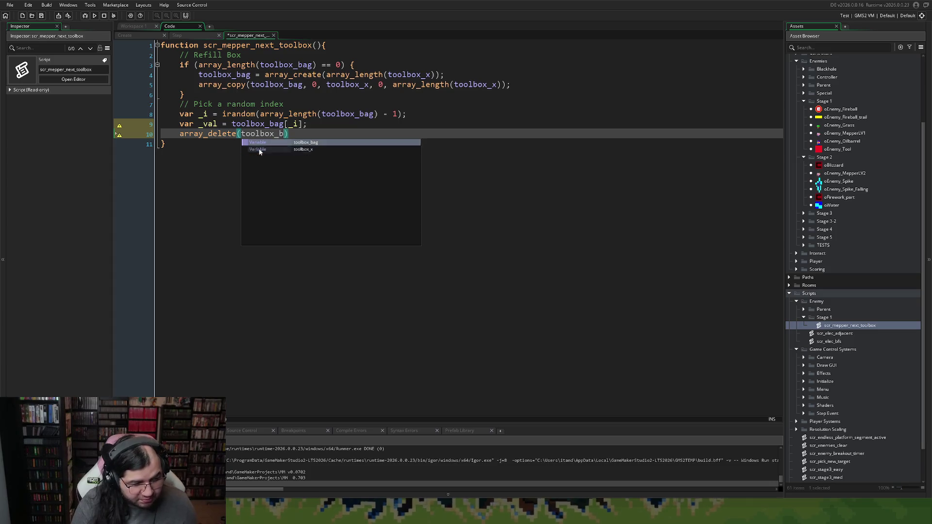
text(, _i)
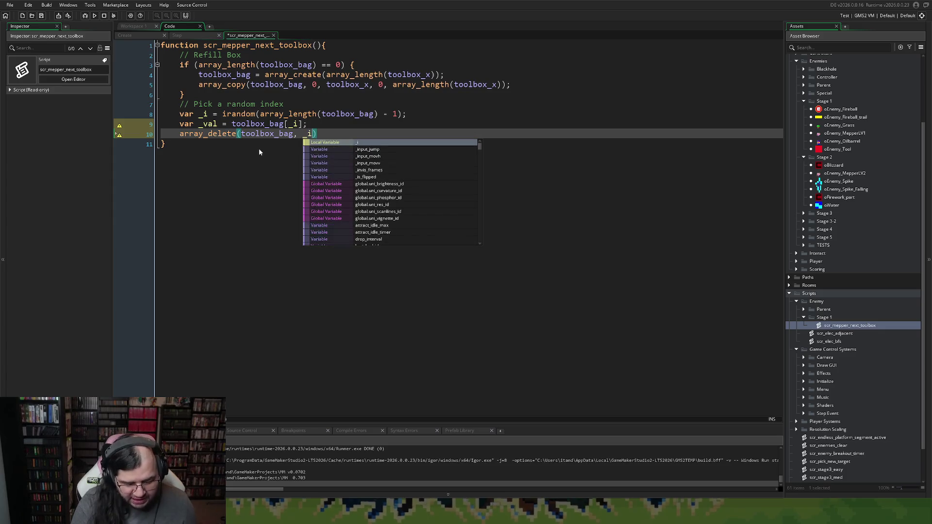
text(, 1)
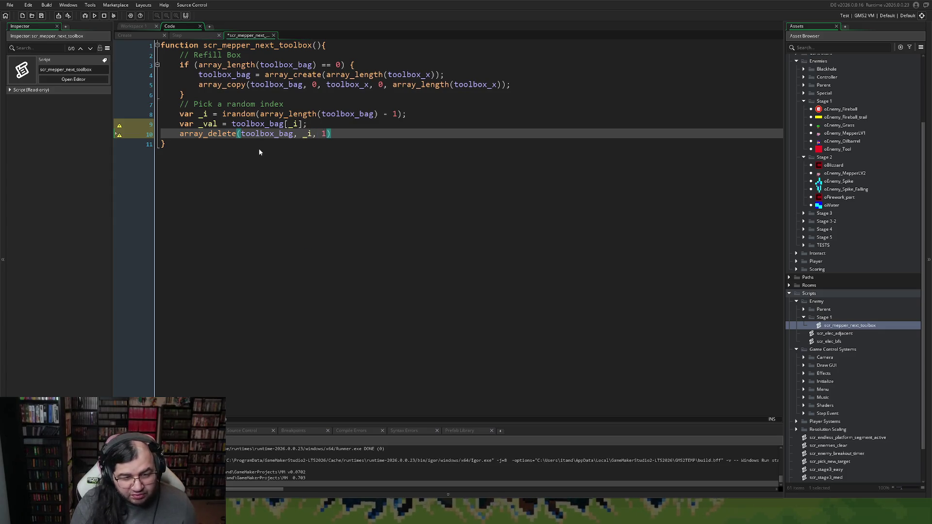
text();)
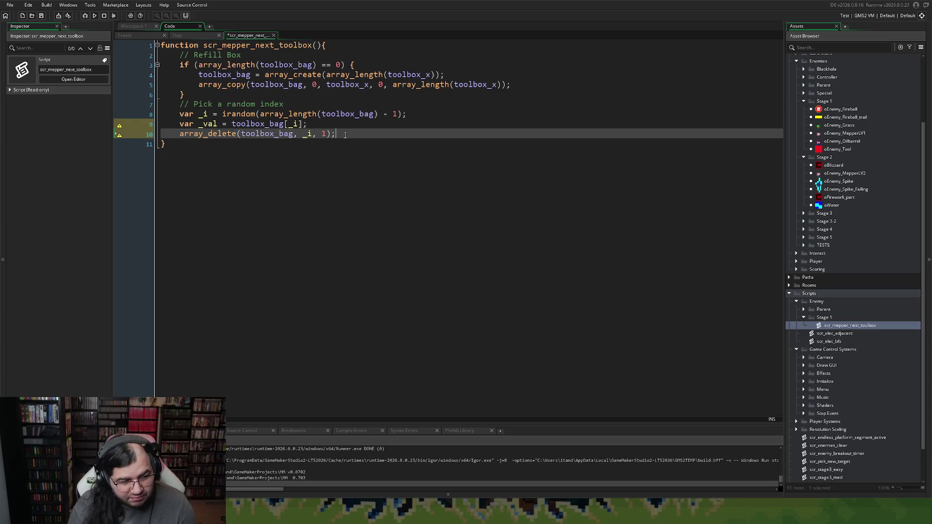
key(Return)
text(ret)
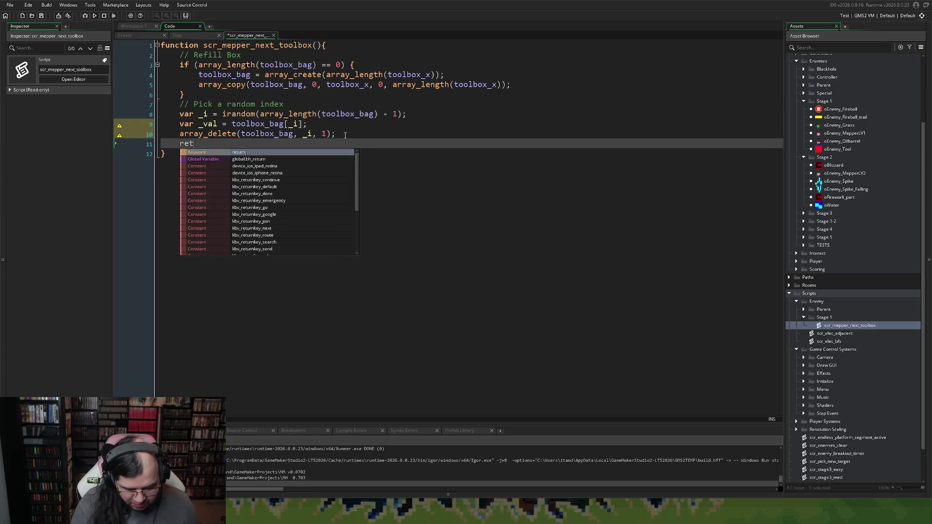
text(urn _val;)
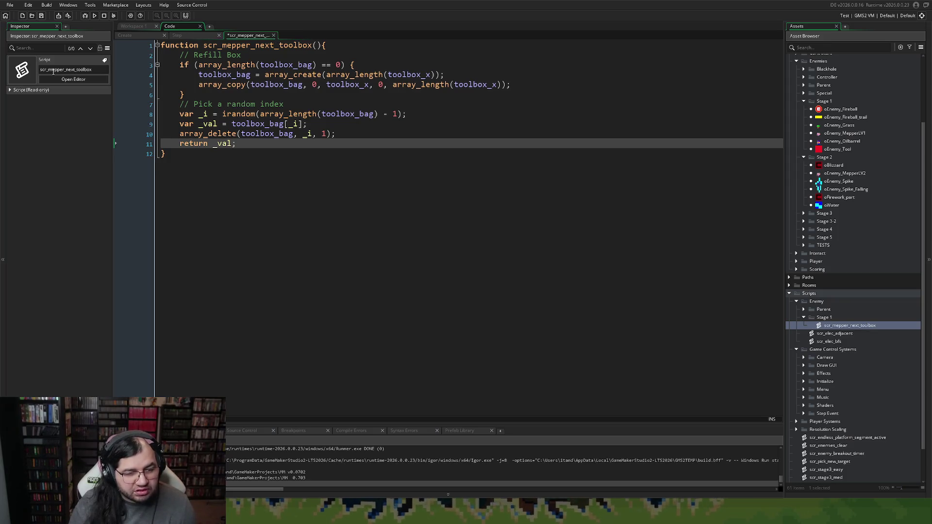
Close the scr_mepper_next_toolbox script to return to oEnemy_MepperLV1's Create code.
click(275, 35)
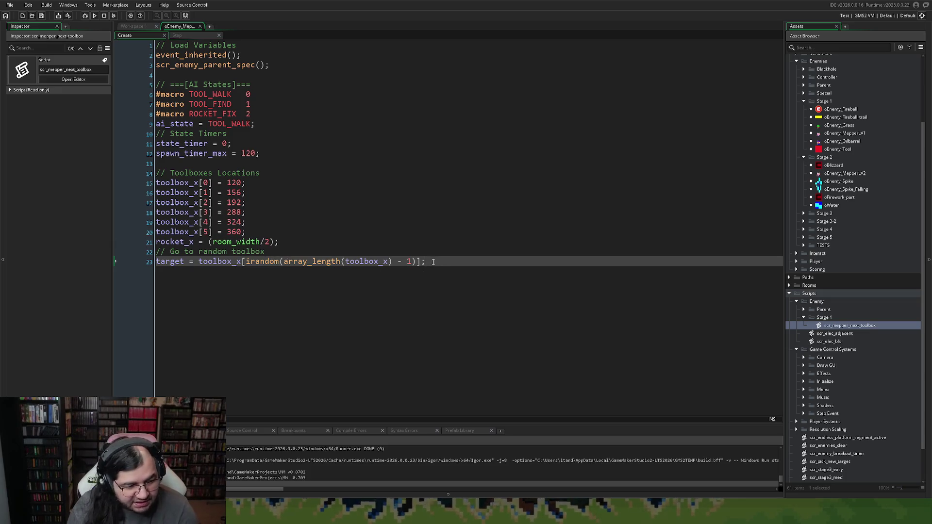
Replace the random toolbox_x pick on line 24 with target = scr_mepper_next_toolbox();.
key(Return)
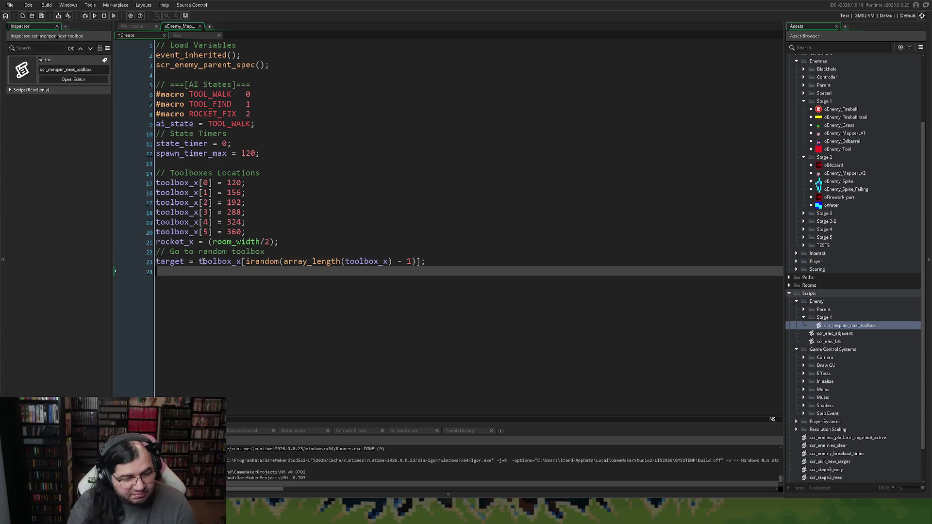
click(157, 262)
key(Return)
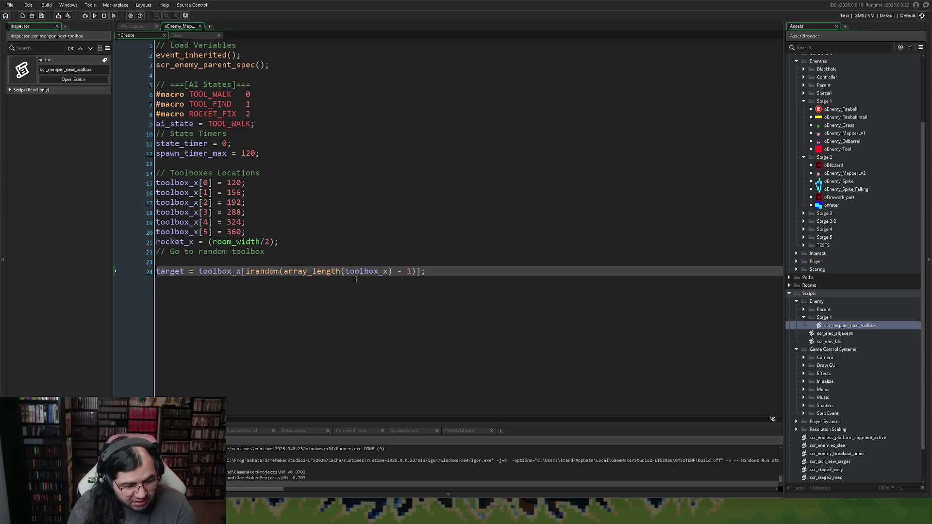
drag(430, 272, 201, 275)
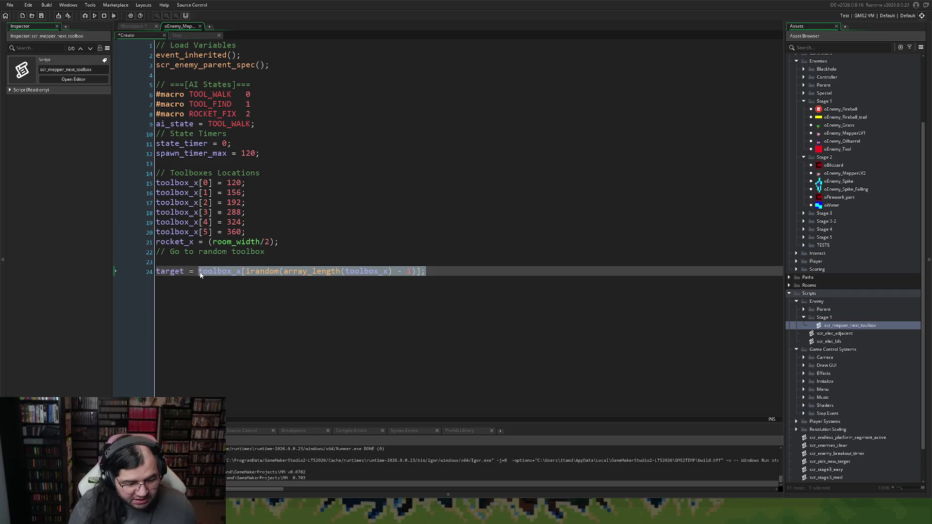
text(scr_)
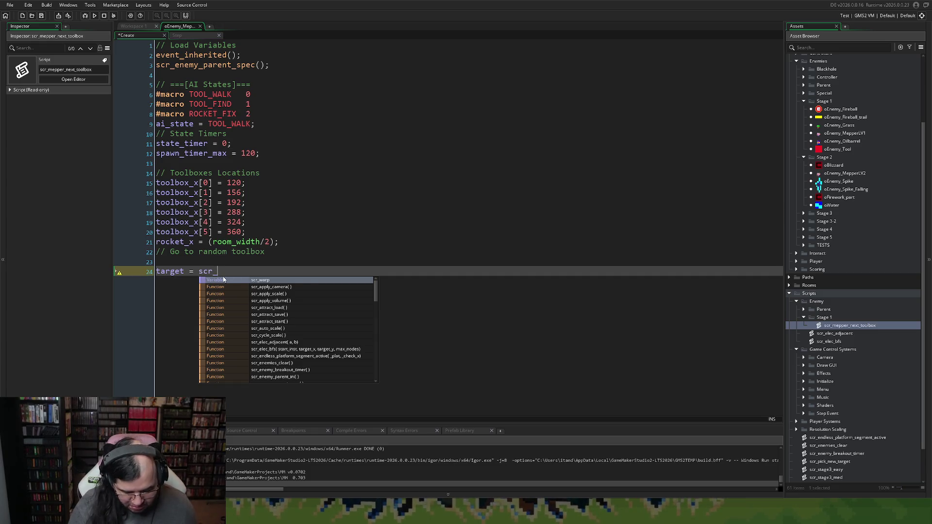
text(me)
key(Return)
text(();)
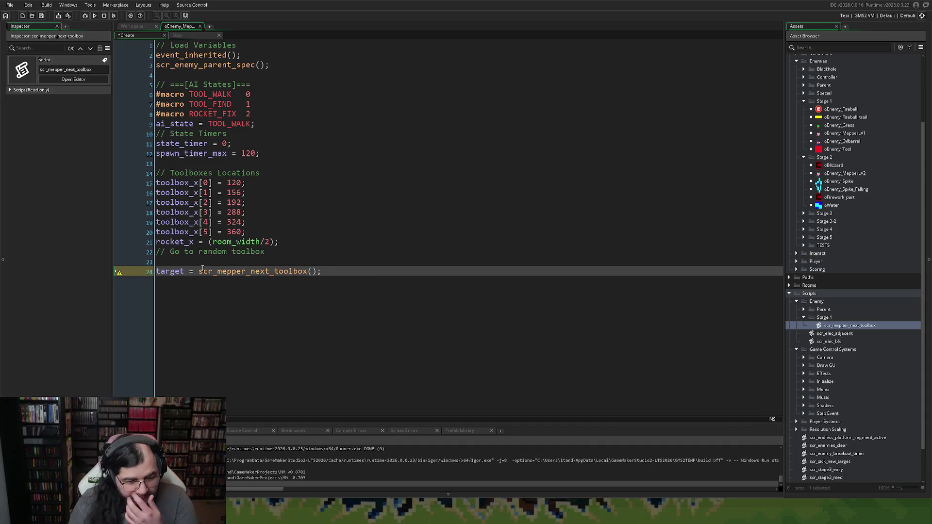
Write toolbox_bag = []; on the empty line 23.
click(174, 262)
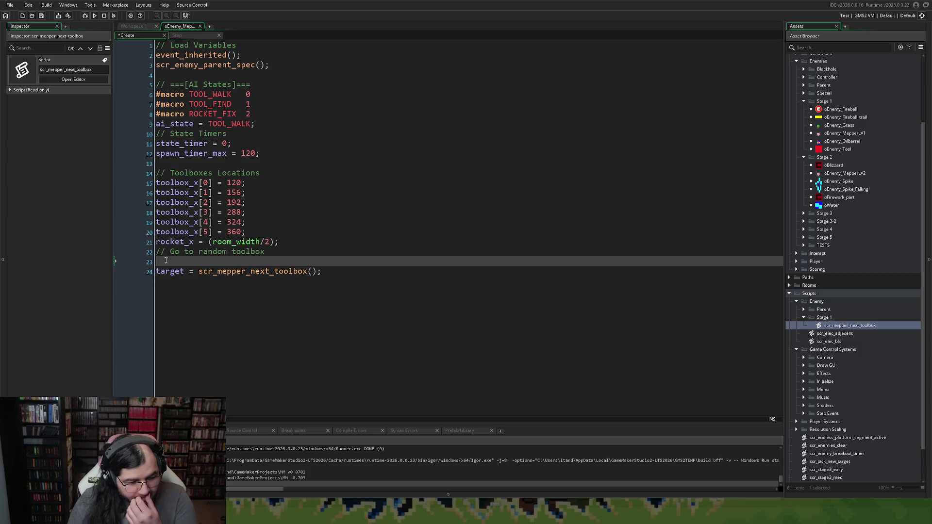
text(to)
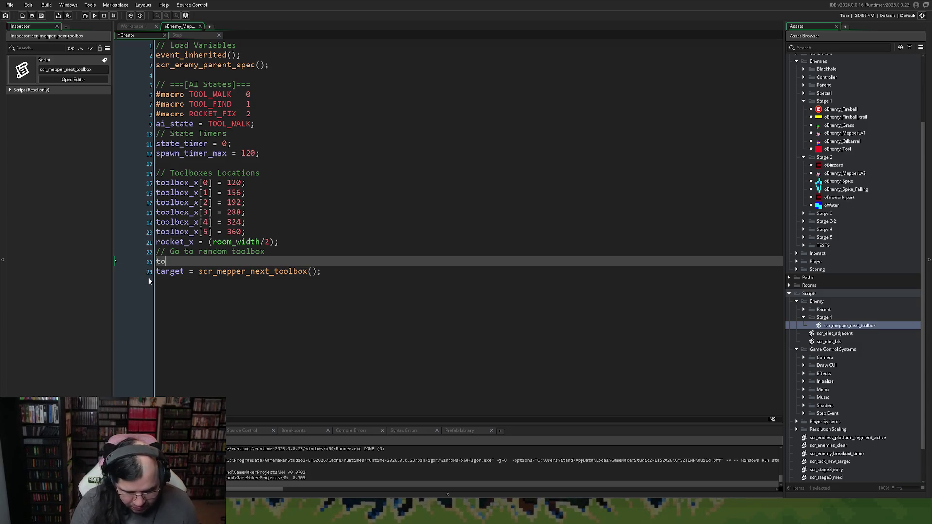
text(olbox)
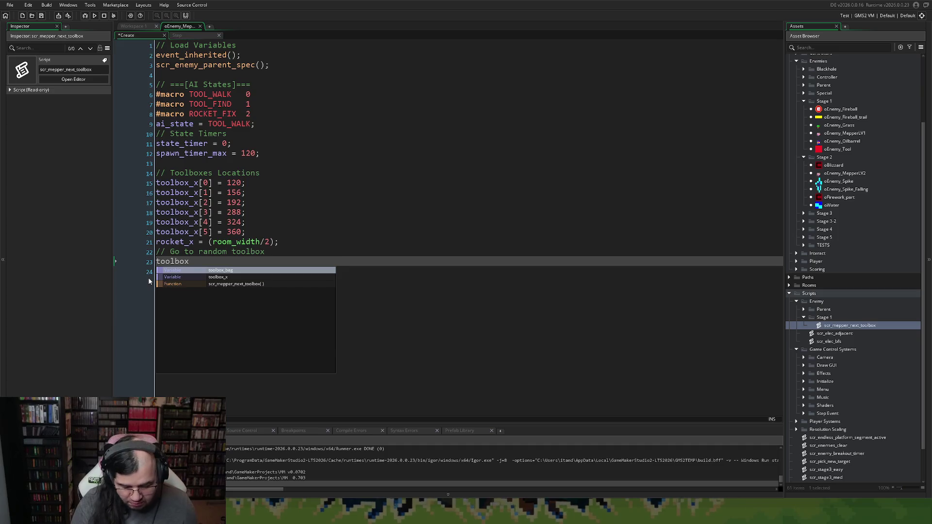
text(_bag[)
key(BackSpace)
text(= [];)
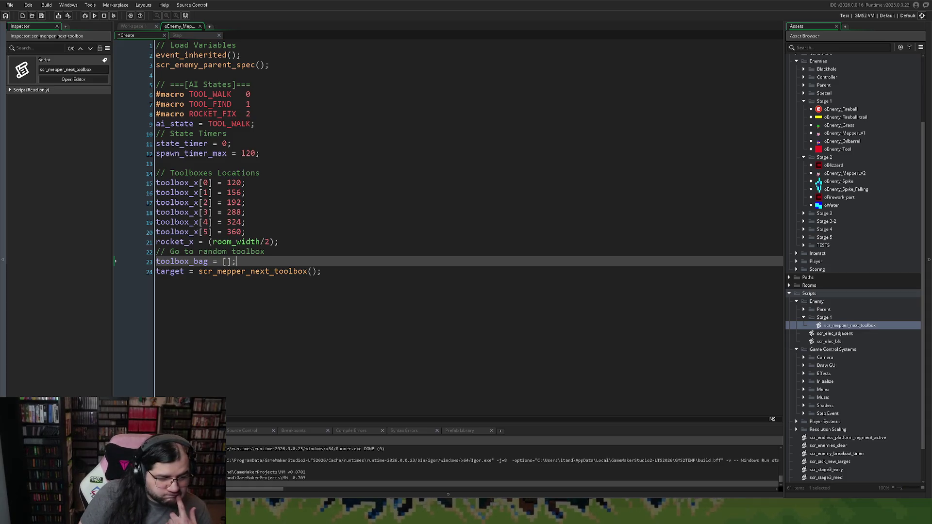
In the Step event, find the ROCKET_FIX target line and add a blank line above it.
click(195, 35)
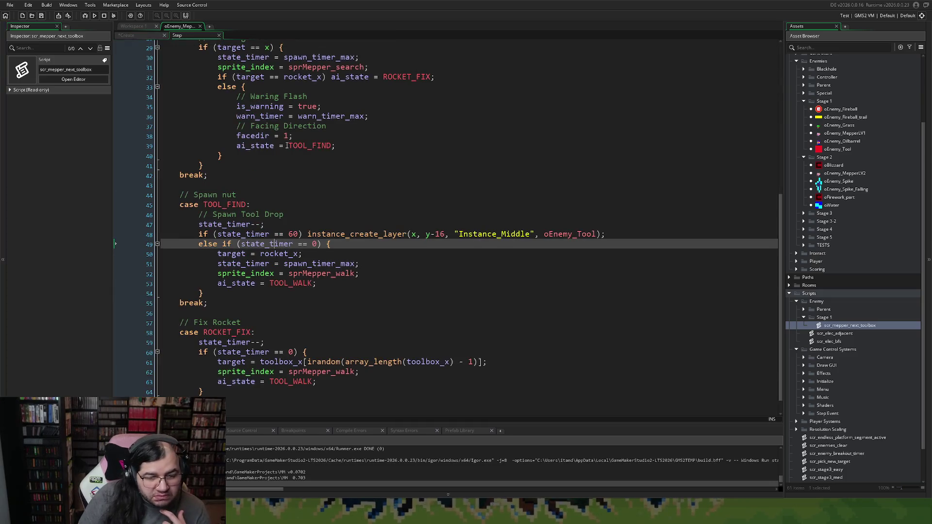
scroll(330, 231, down, 1)
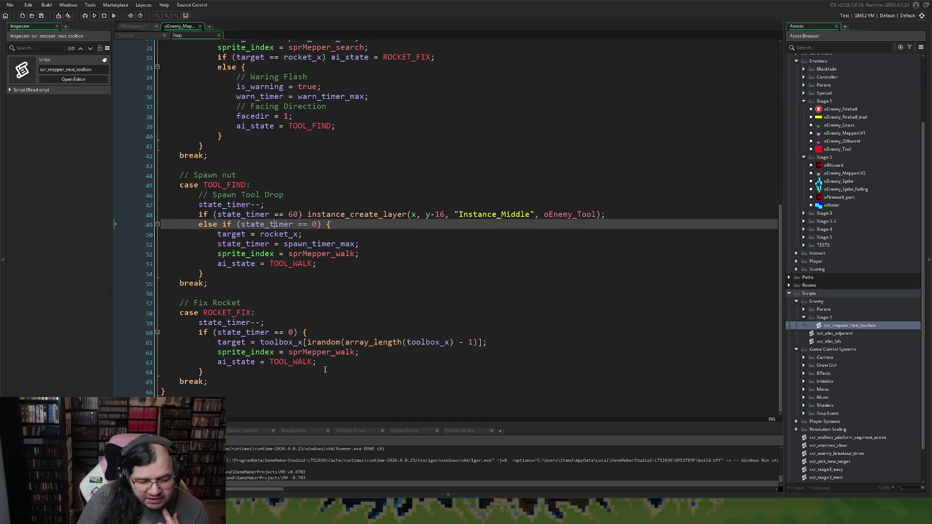
click(220, 343)
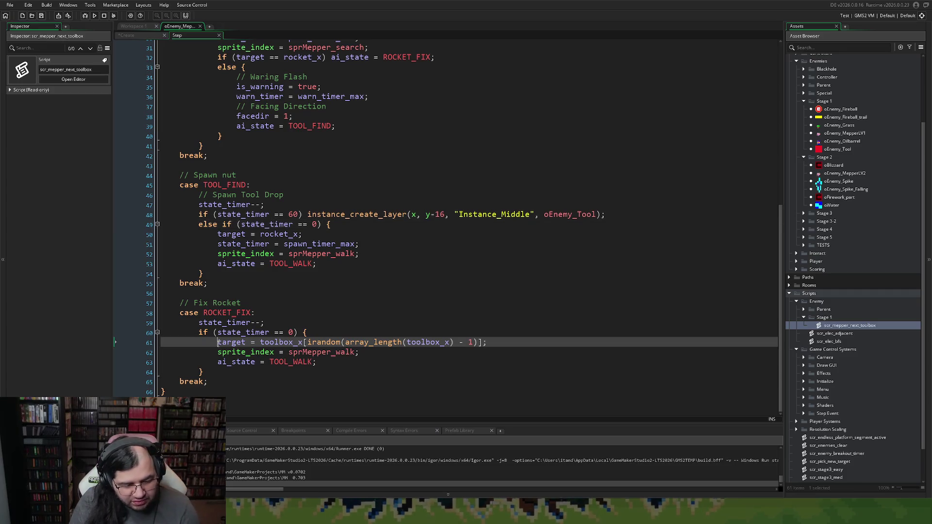
key(Return)
click(220, 343)
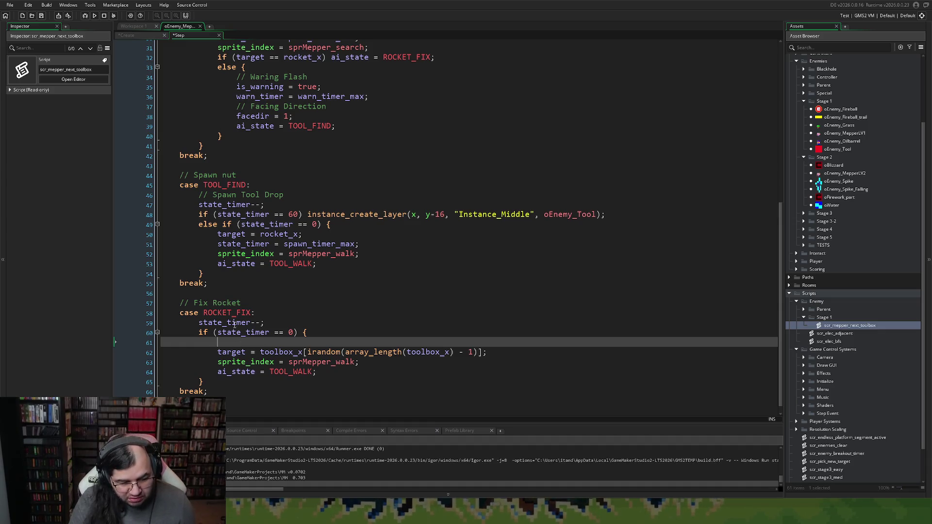
Paste the Create event's target = scr_mepper_next_toolbox(); over ROCKET_FIX's random toolbox_x line.
click(128, 37)
drag(322, 271, 155, 270)
key(ctrl+c)
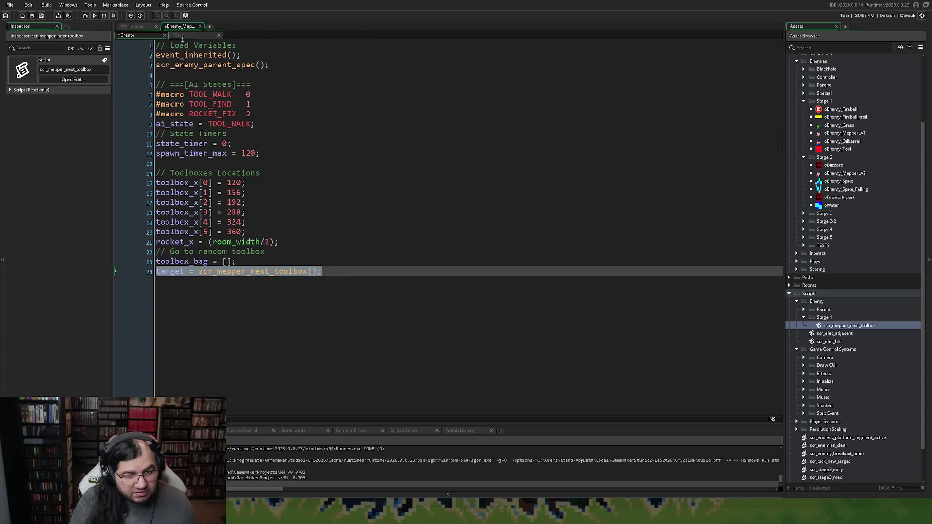
click(181, 35)
drag(488, 352, 218, 352)
key(ctrl+v)
click(231, 342)
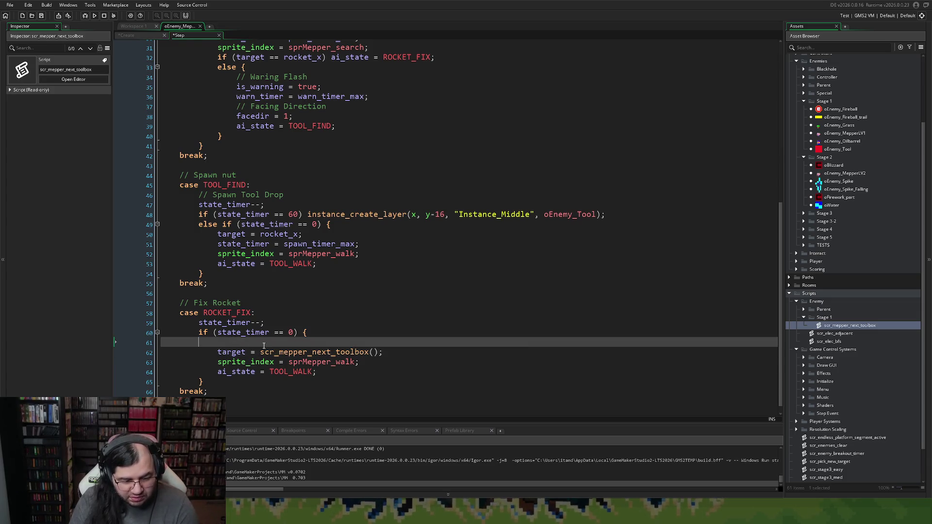
key(BackSpace)
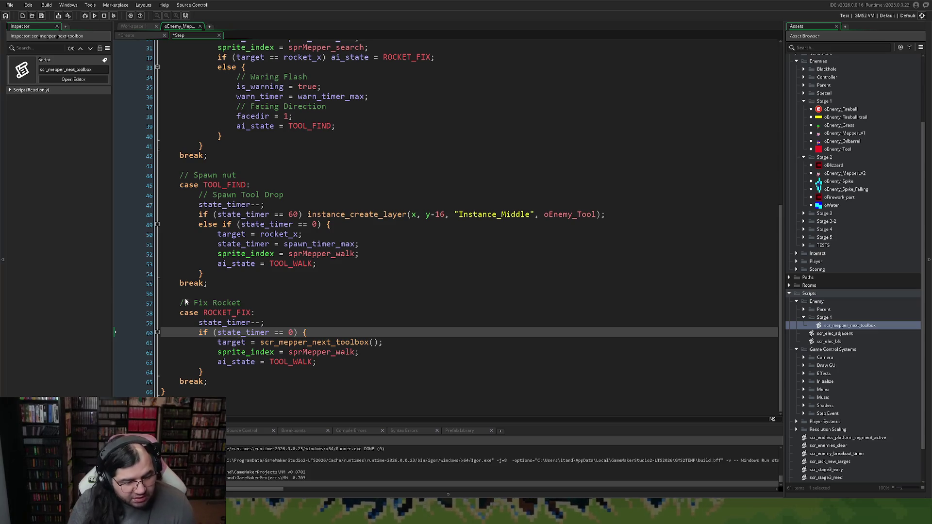
key(ctrl+Tab)
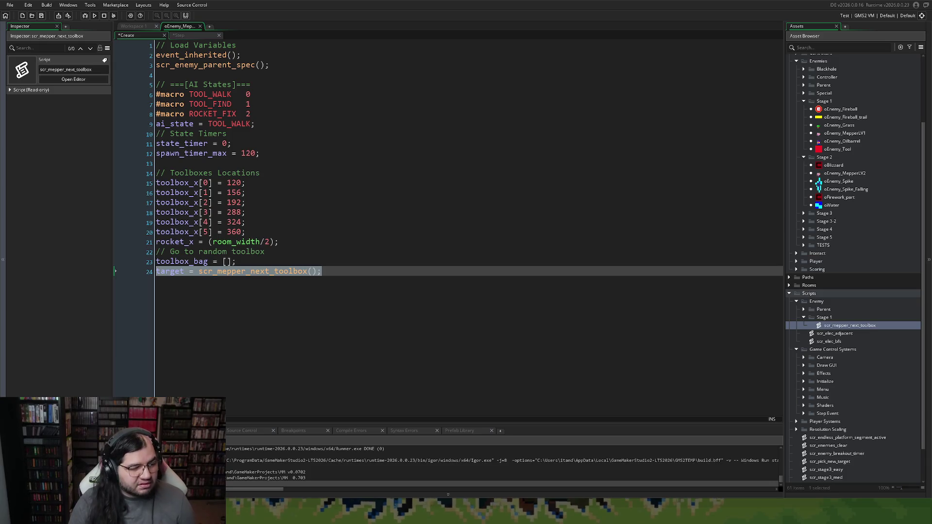
Insert last_toolbox = -1; after toolbox_bag = [];, then open the scr_mepper_next_toolbox script.
key(End)
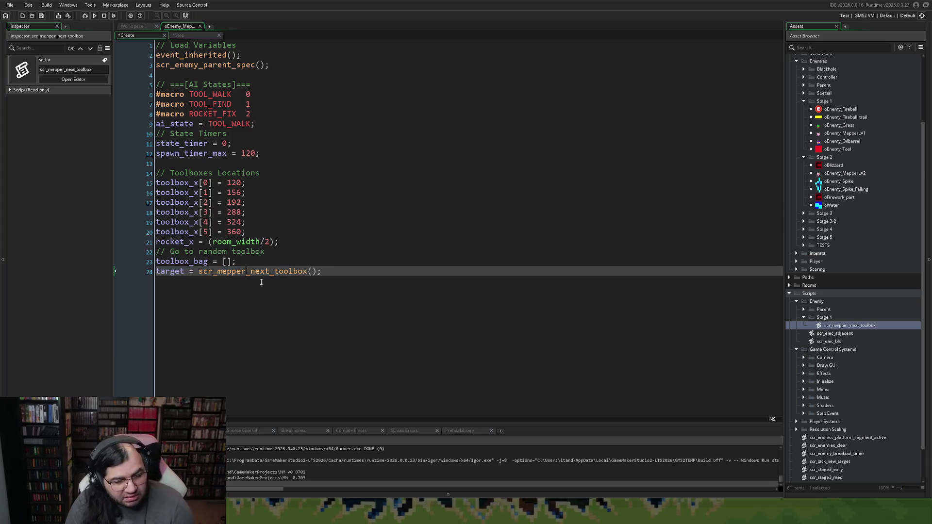
key(Return)
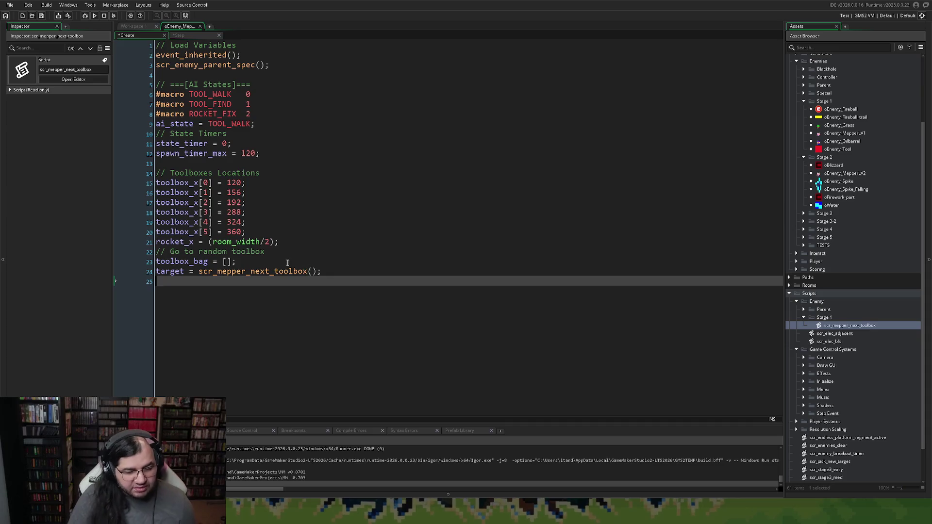
click(304, 263)
key(Return)
text(last_)
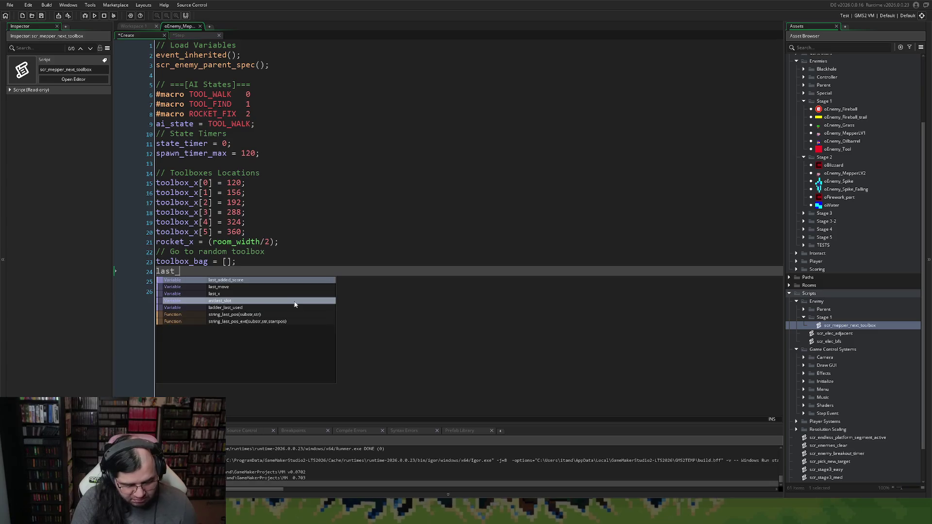
text(toolbox )
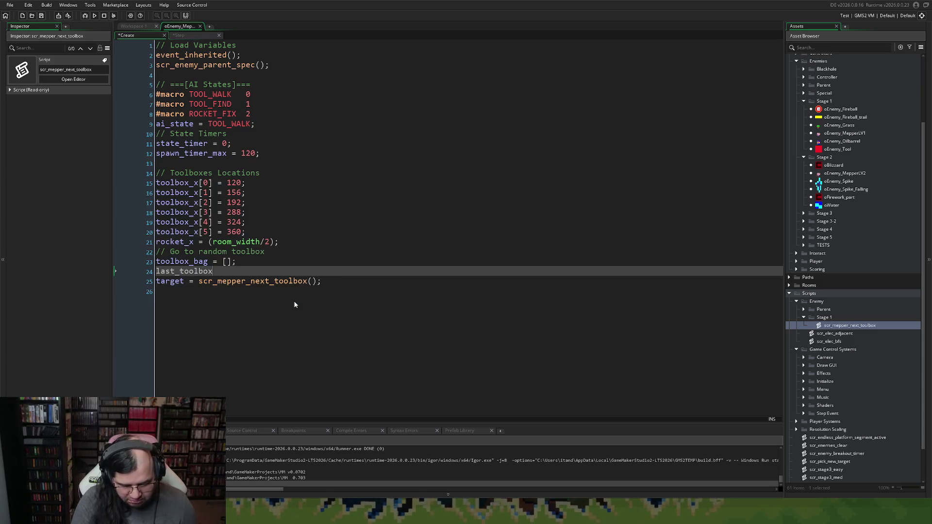
text(= )
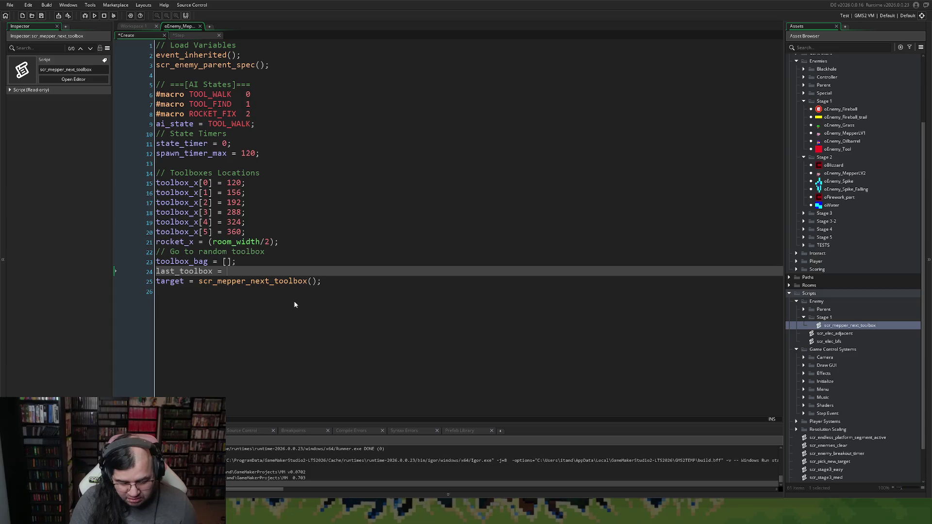
text(-1;)
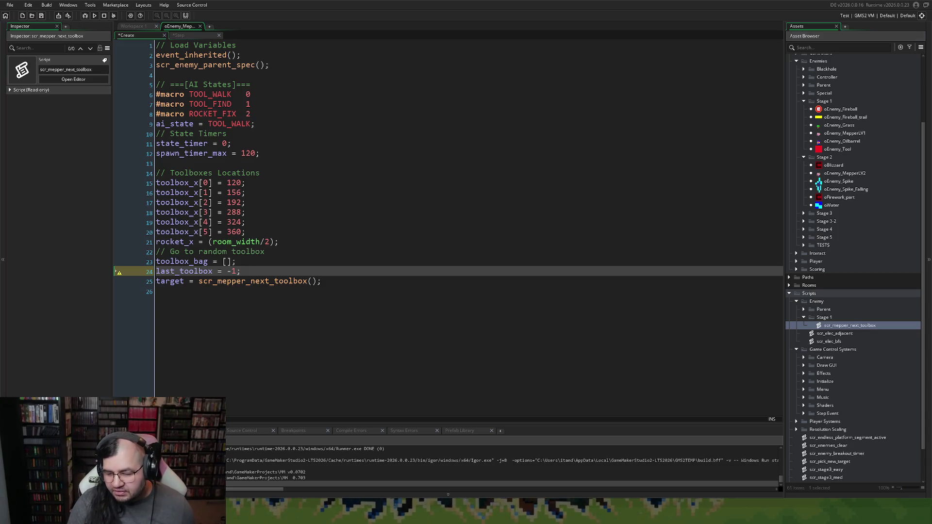
double_click(853, 327)
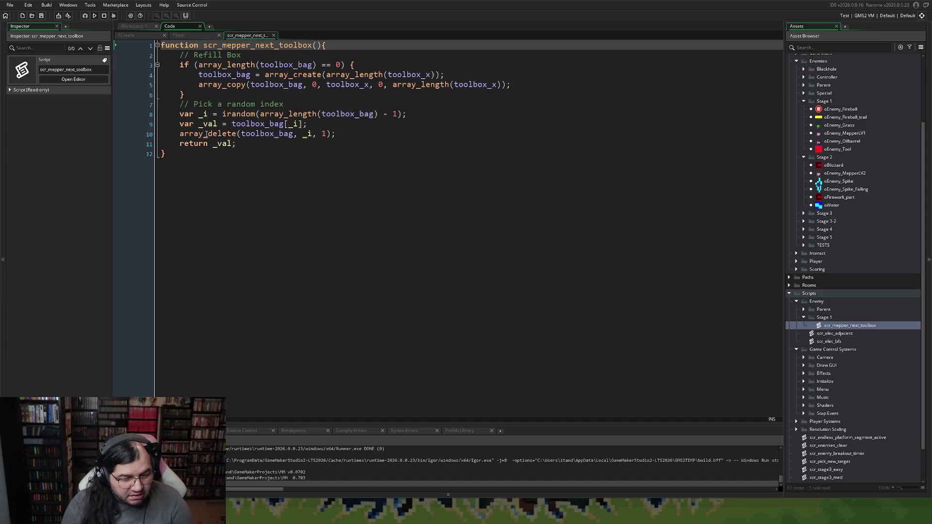
Add the comment '// Avoid picking the same box twice' after the var _i line.
click(181, 124)
key(Return)
key(Return)
key(Return)
click(185, 131)
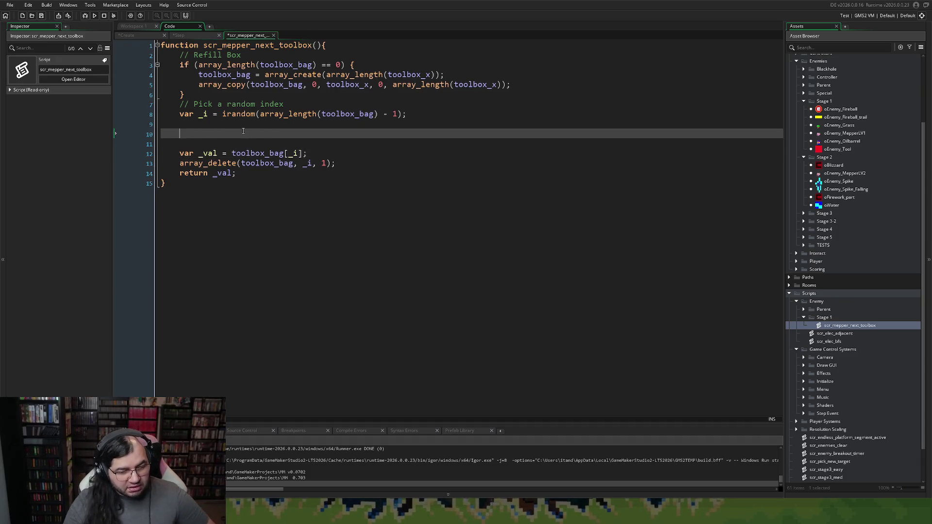
text(// Avoid )
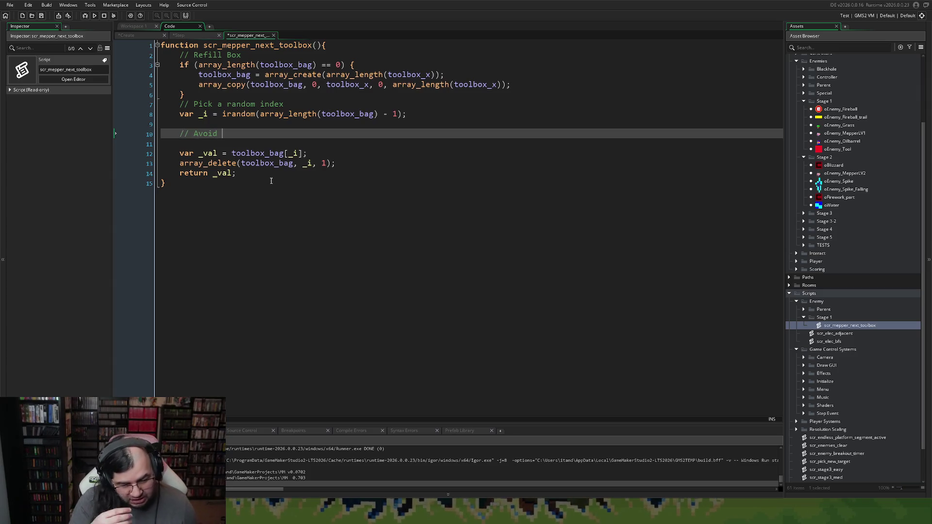
text(pic)
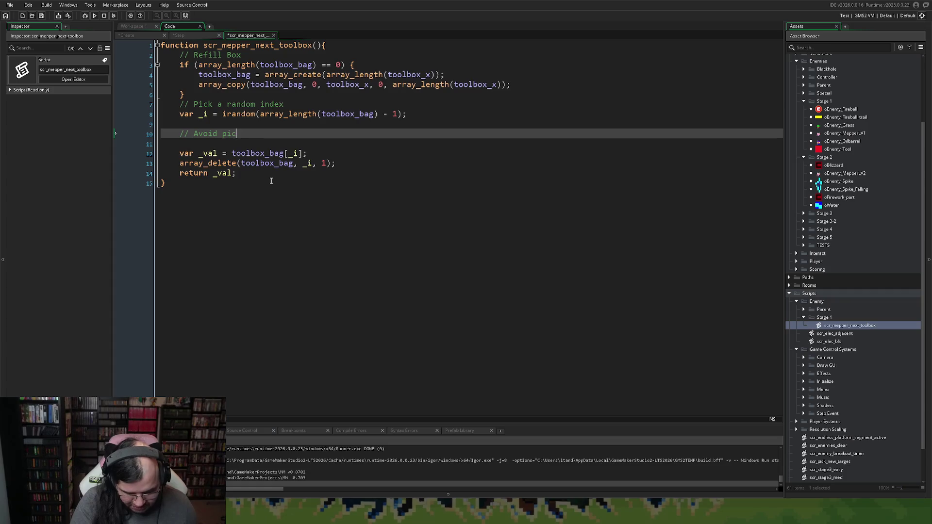
text(king the same box twicer)
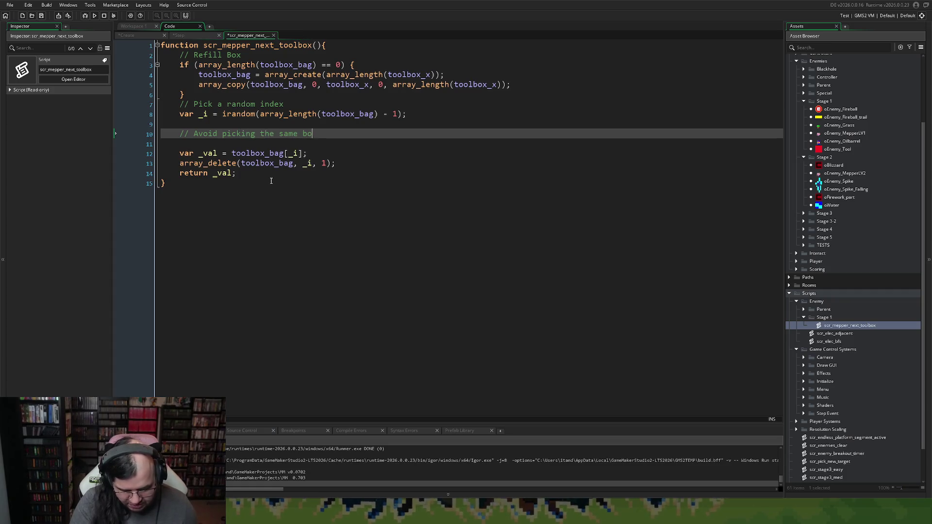
key(BackSpace)
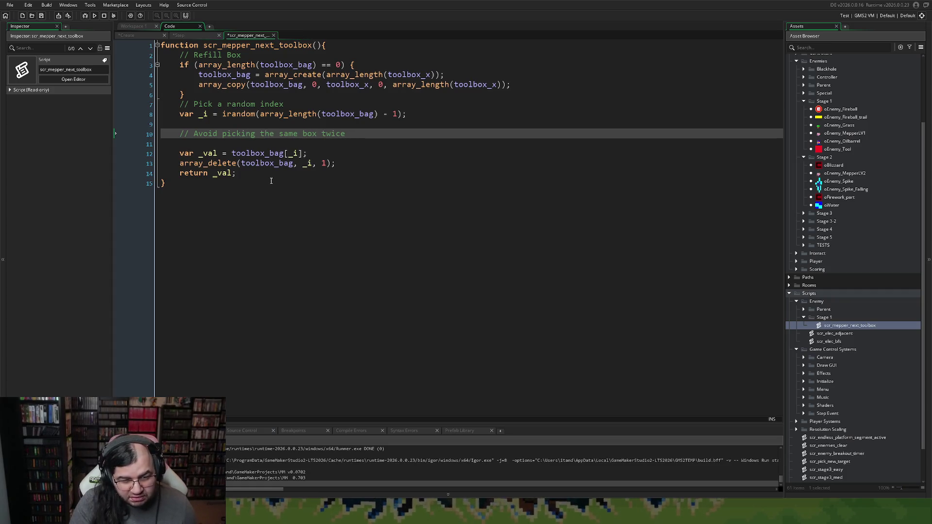
key(Return)
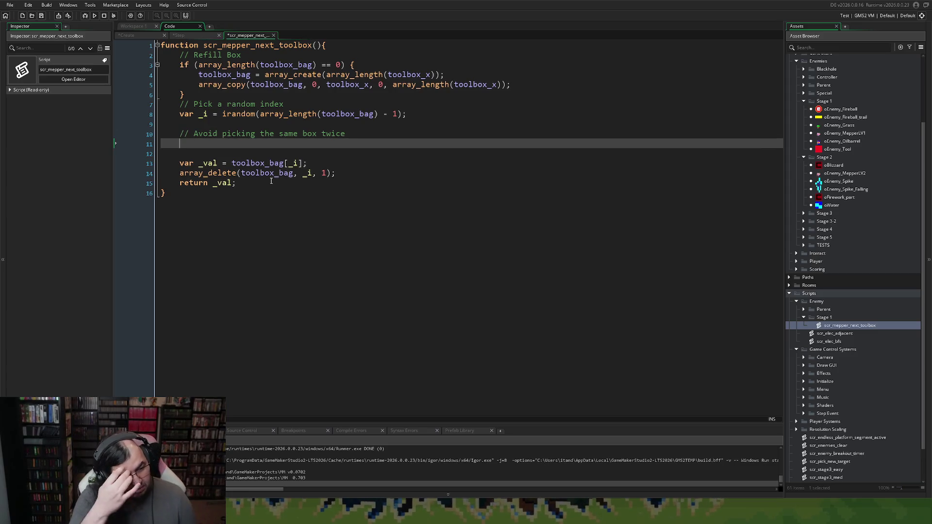
Write if (toolbox_bag[_i] == last_toolbox && array_length(toolbox_bag) > 1) with an empty block.
text(if)
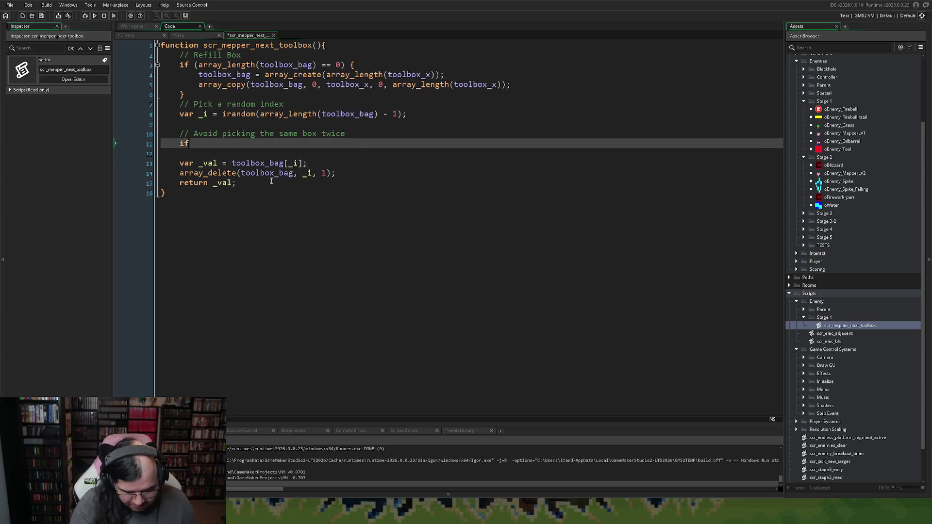
text( (toolbox_B)
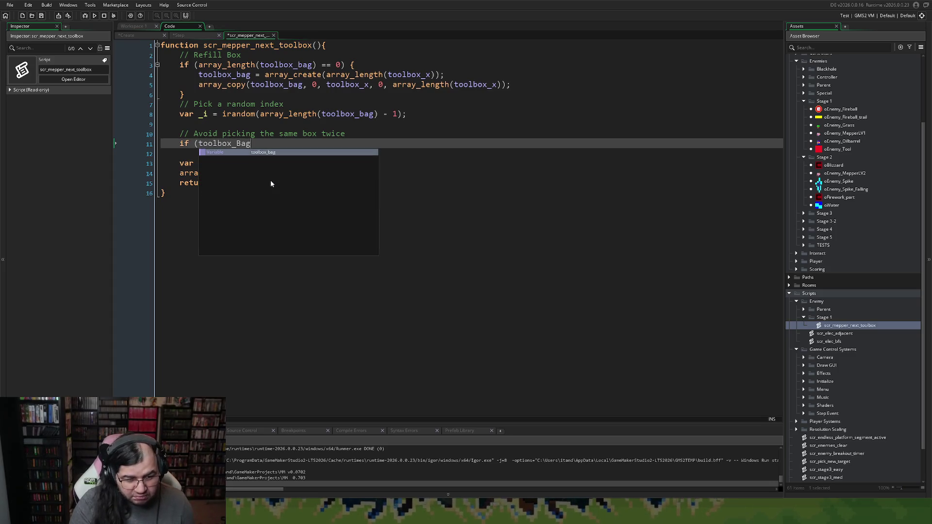
key(BackSpace)
text(bag)
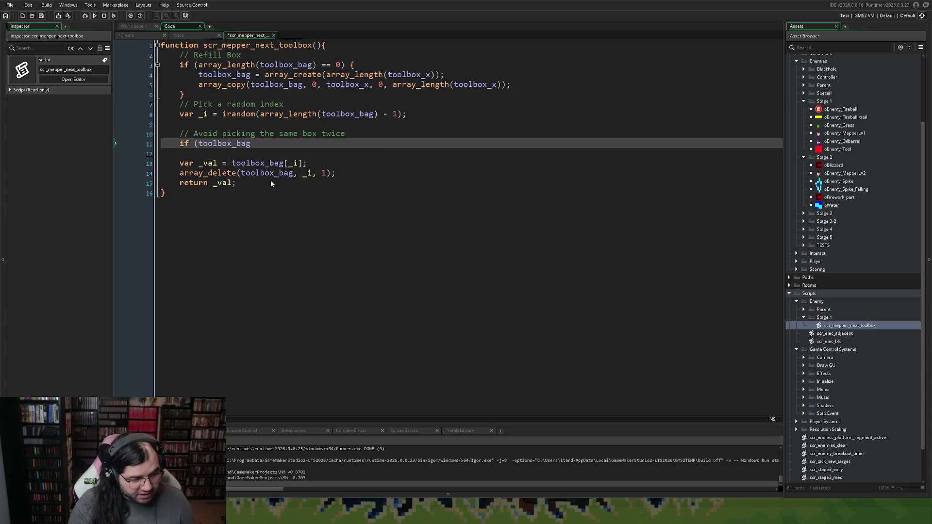
text([)
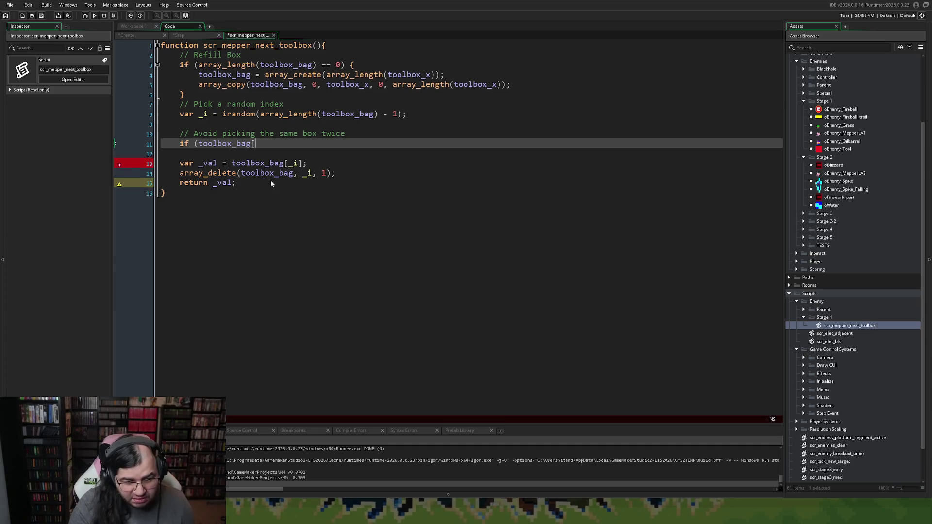
text(_i)
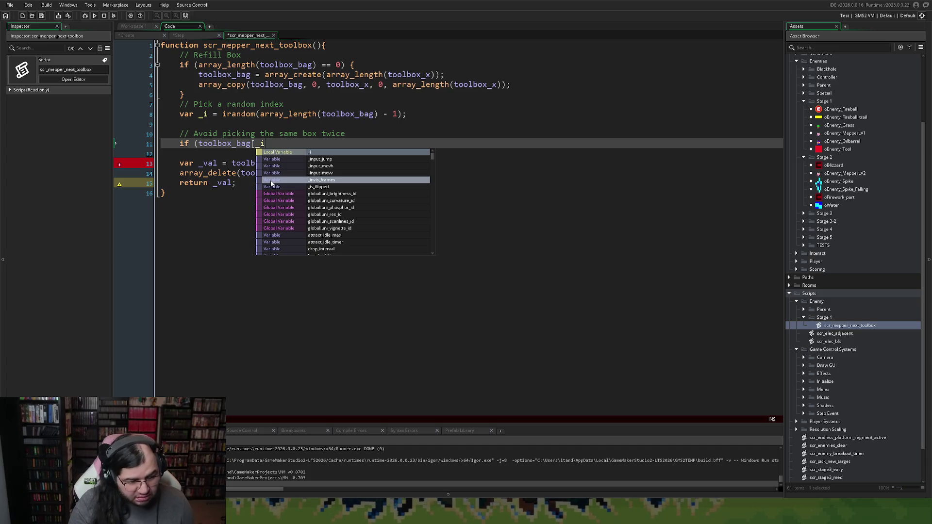
text(])
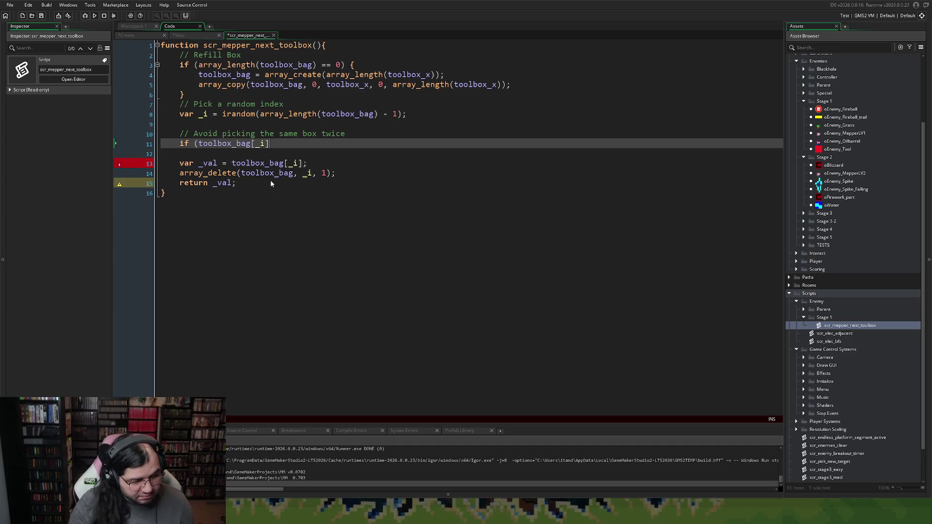
text( ==)
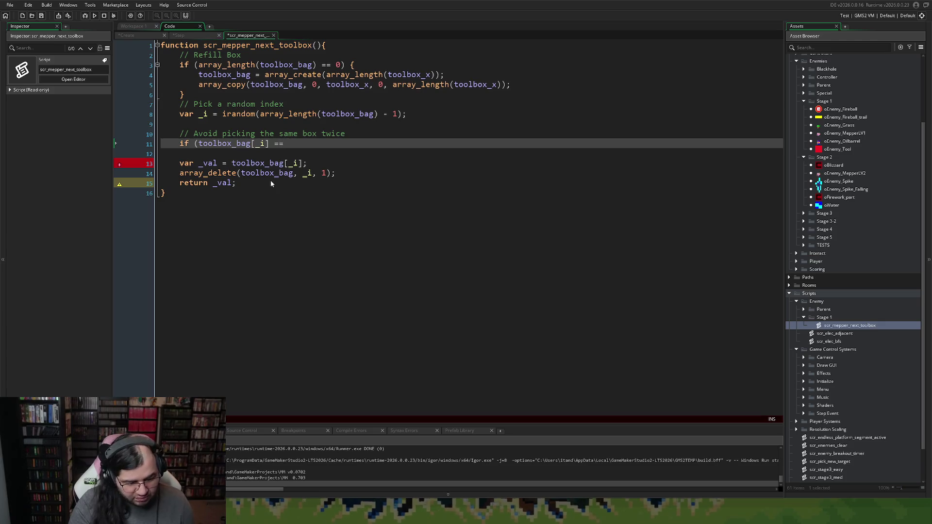
text( last_t)
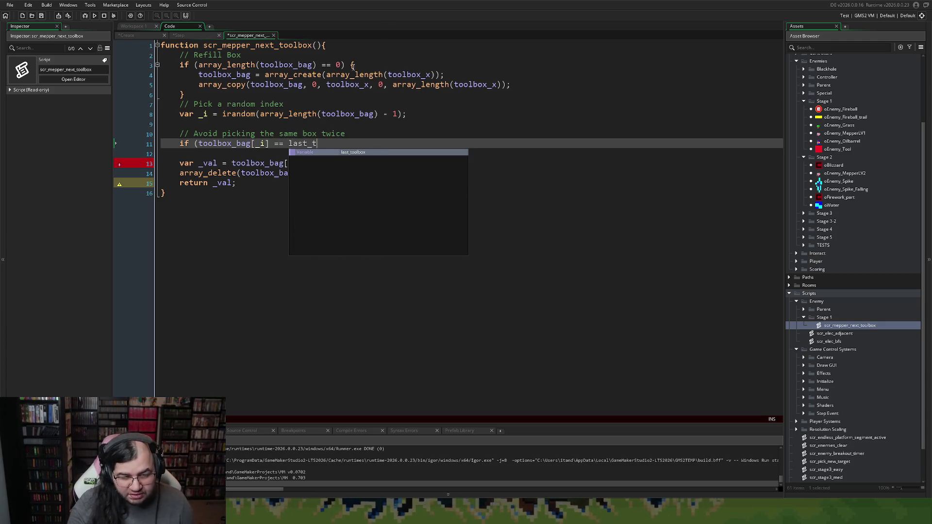
click(357, 153)
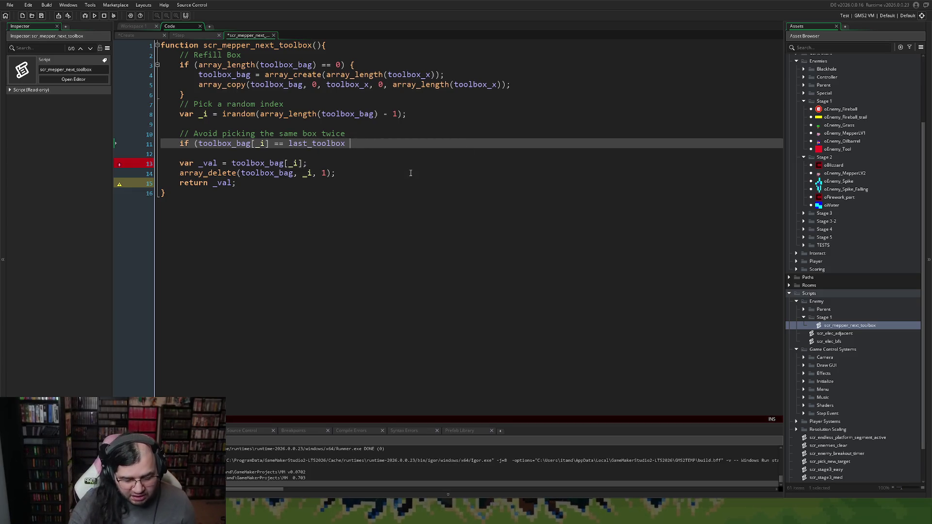
text(&&)
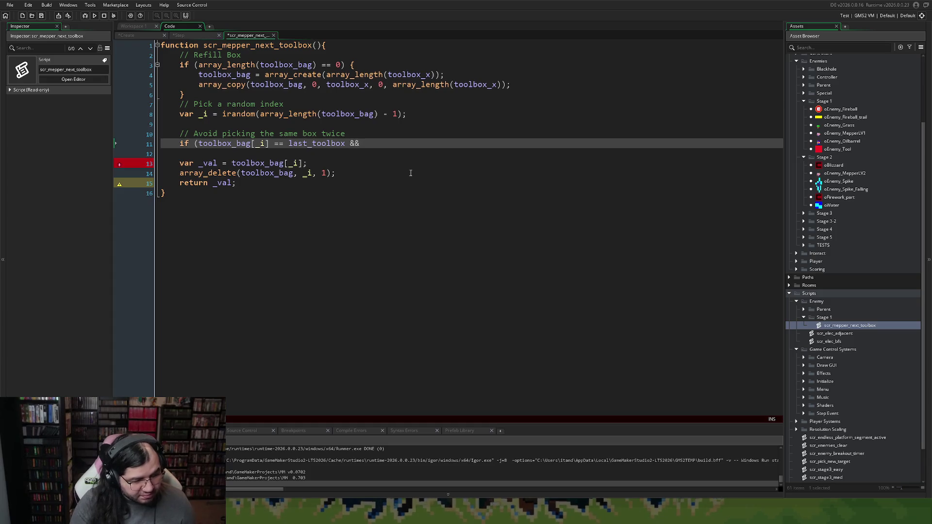
text( array)
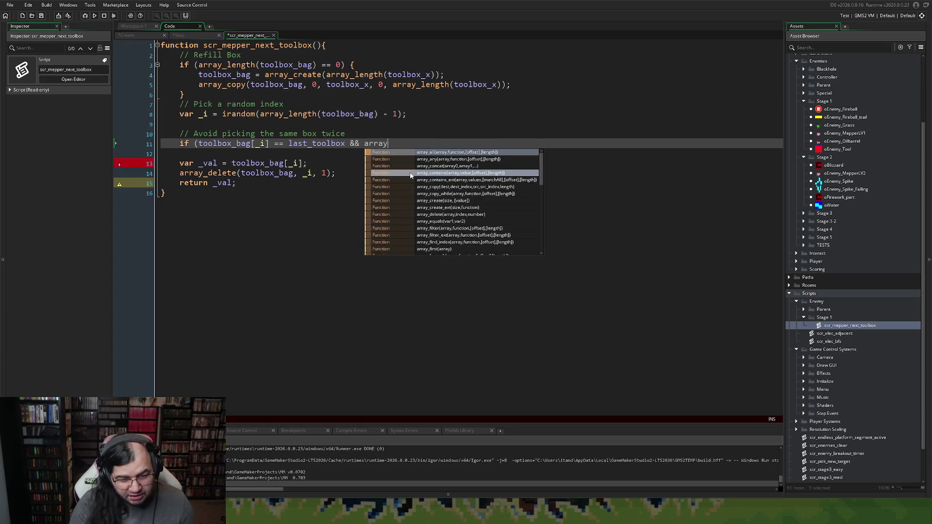
text(_len)
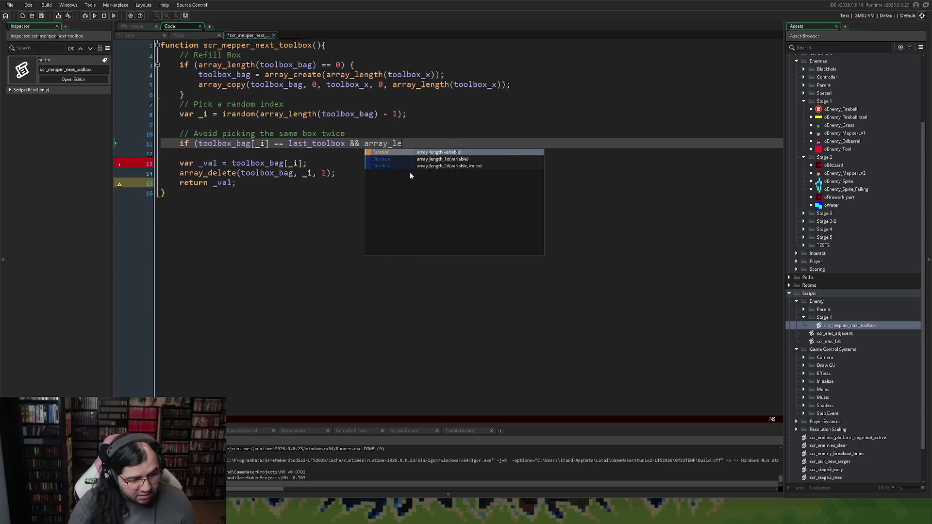
click(439, 152)
text(toolbox)
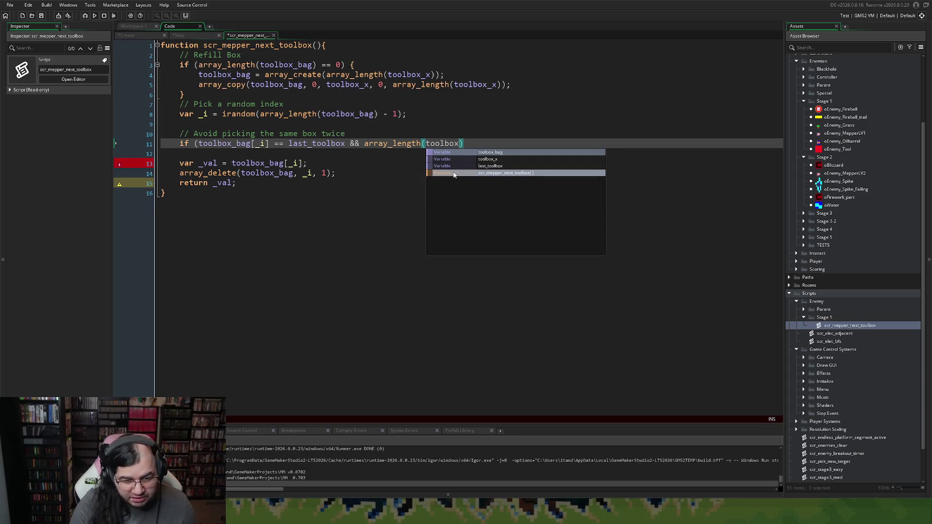
text(_bag) > 1)
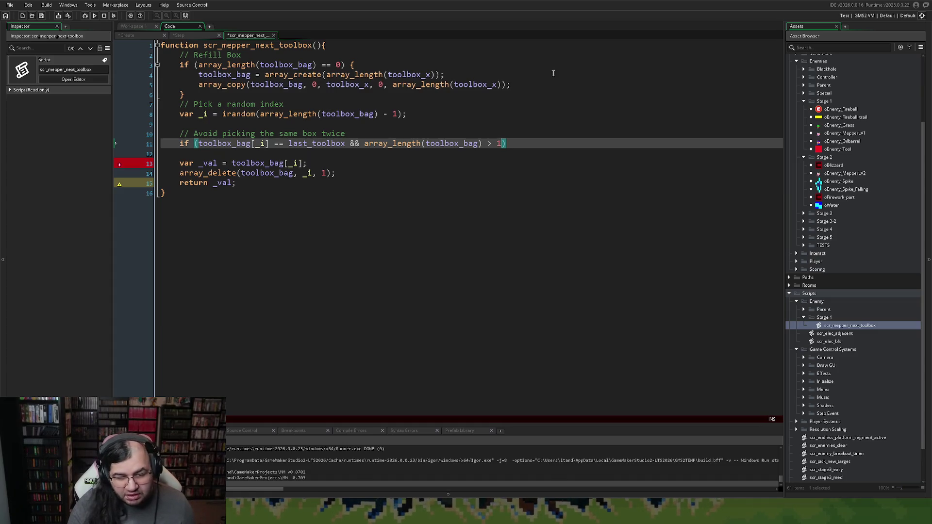
key(End)
text({)
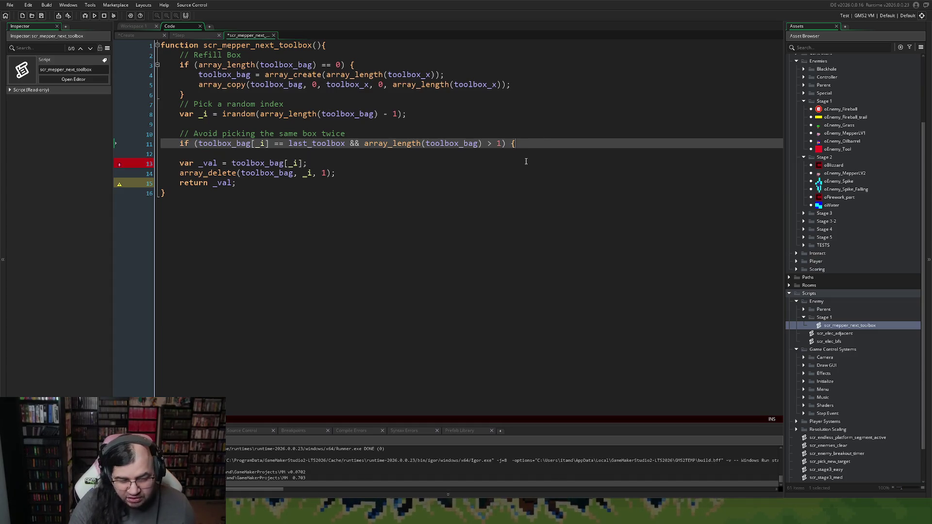
key(Return)
key(Return)
text(})
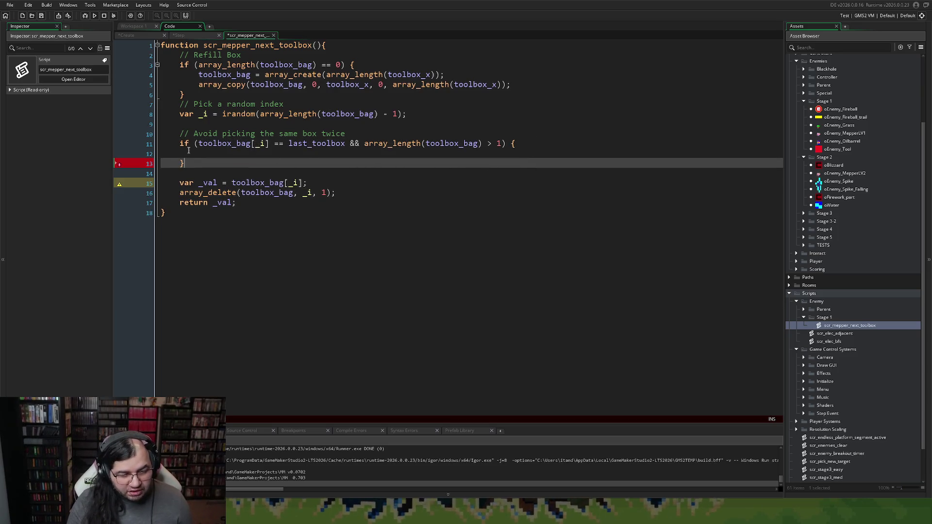
Fill the if block with _i = (_i + 1) mod array_length(toolbox_bag);.
click(244, 156)
text(_i)
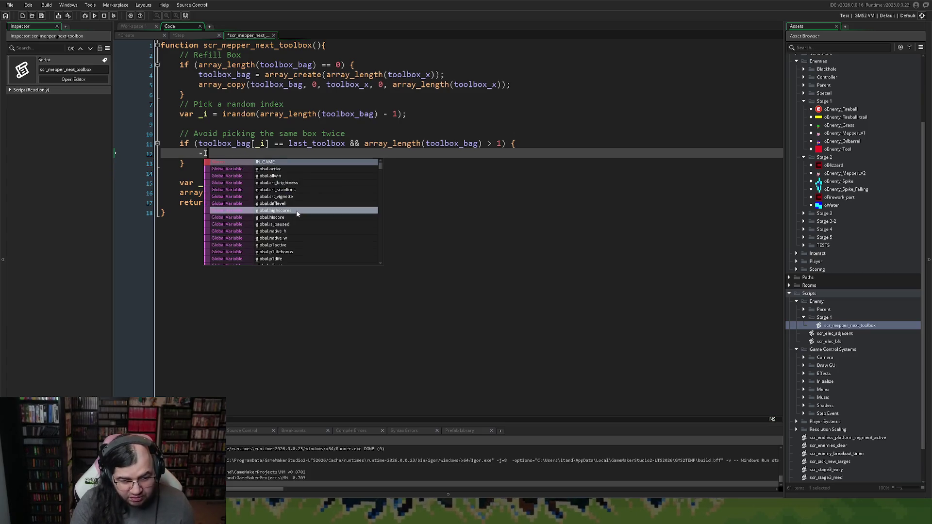
key(Escape)
text(_i)
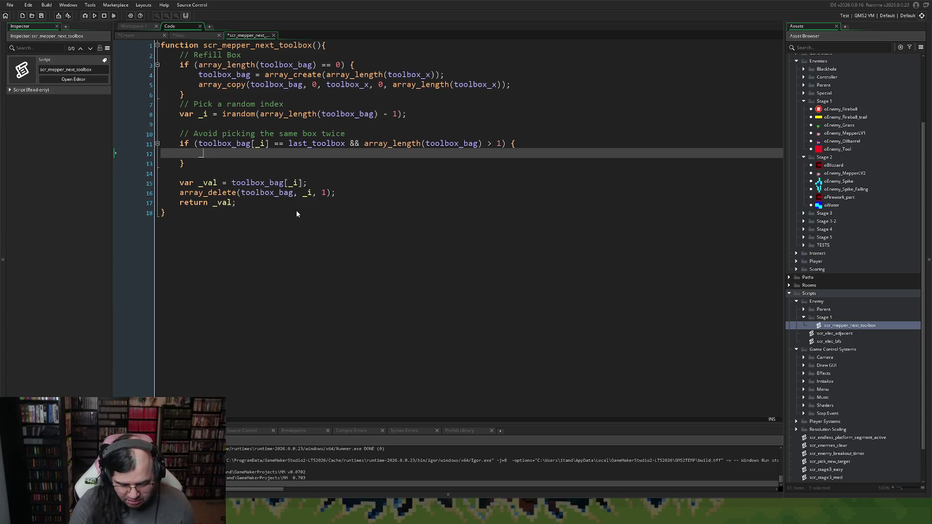
text( = )
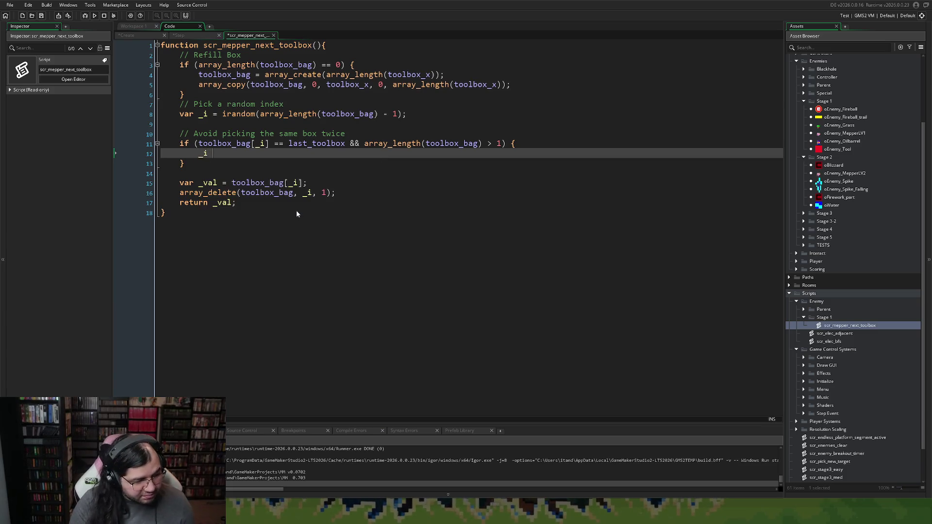
text((_)
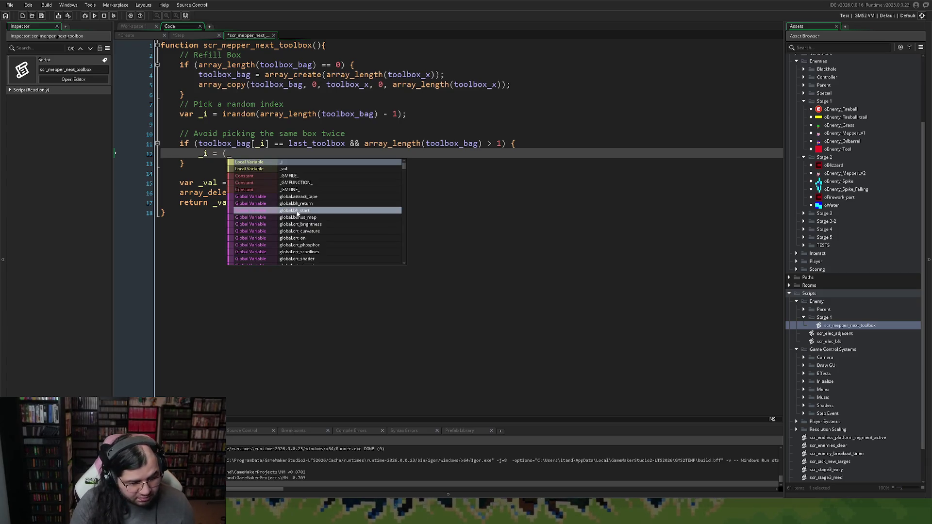
text(i + 1) mod a)
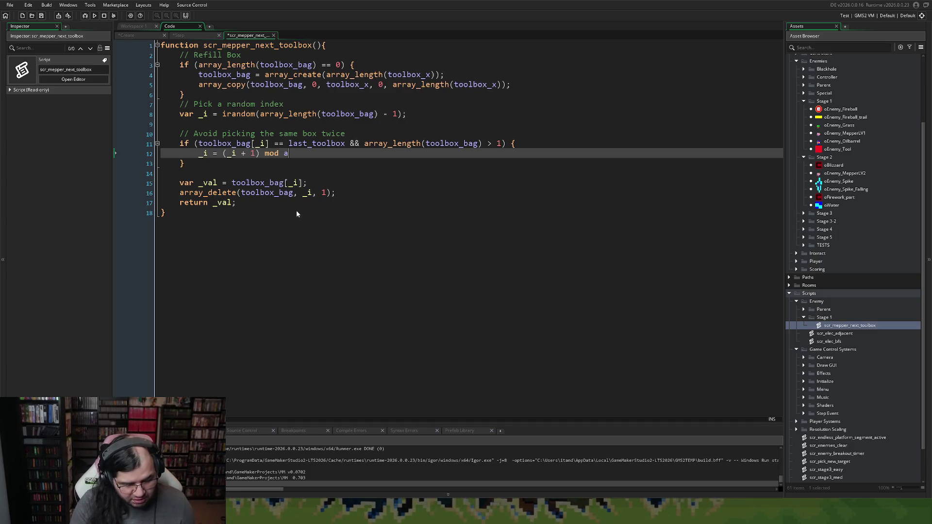
text(rray_le)
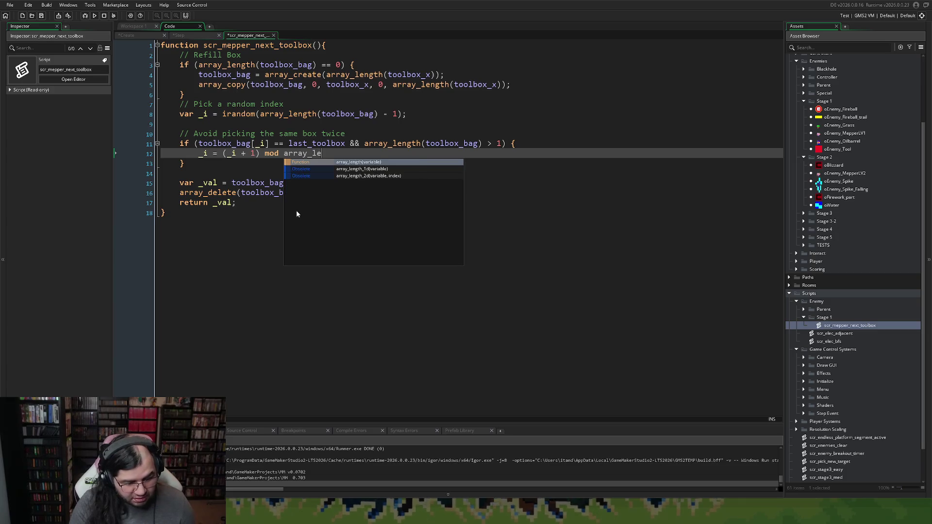
click(357, 162)
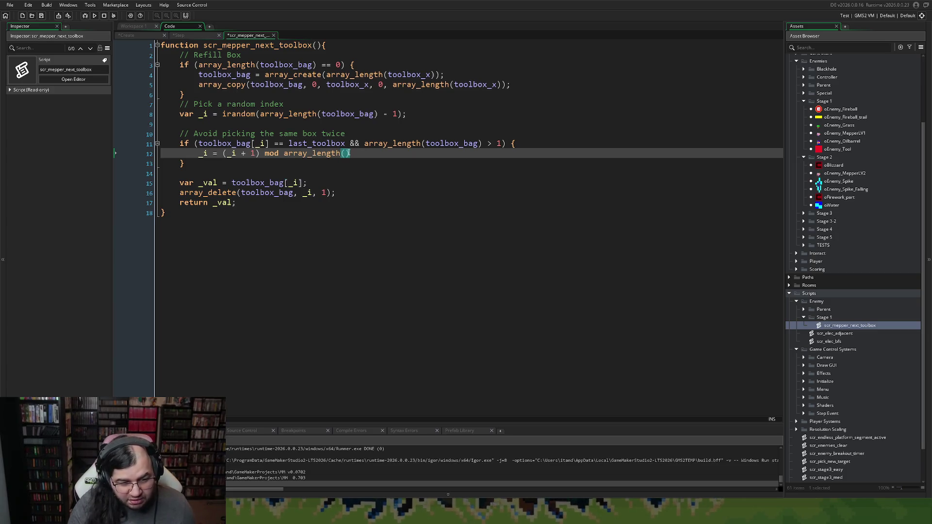
text(toolbox_b)
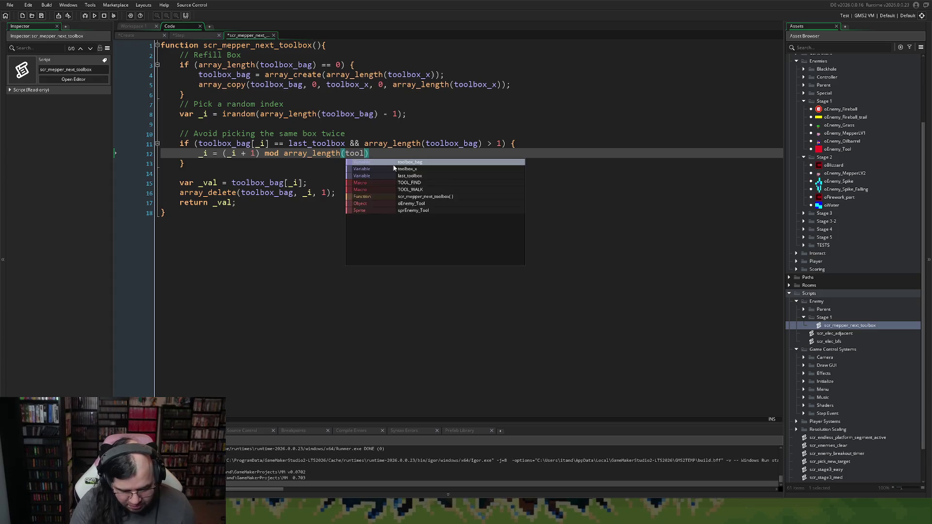
text(ag)
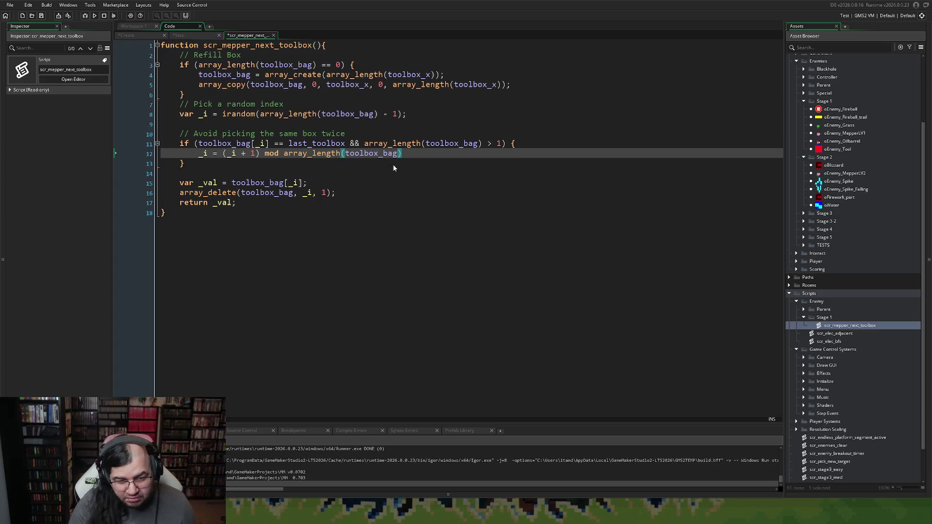
click(405, 156)
text(;)
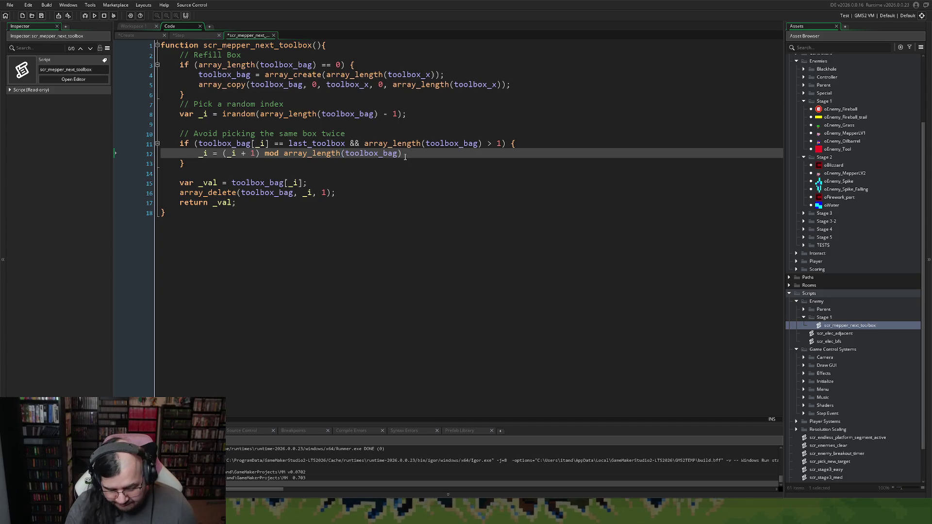
text(;)
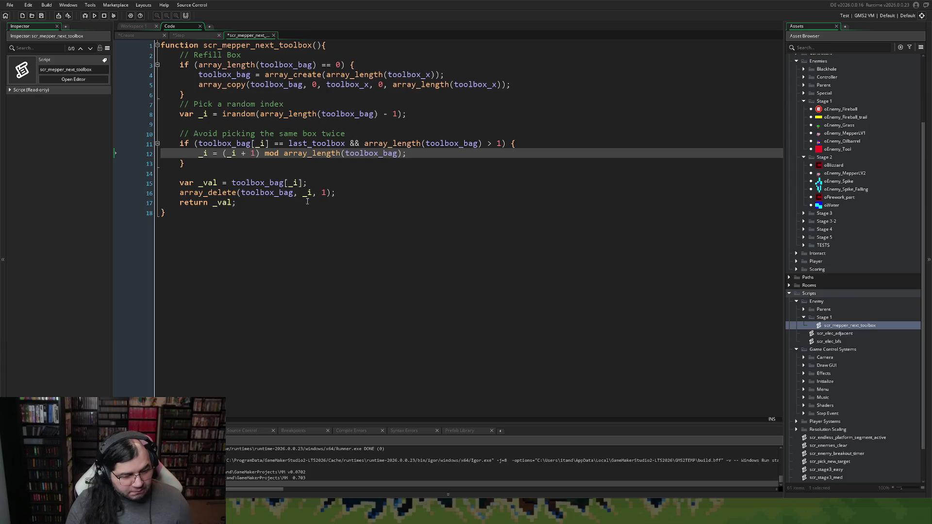
Store last_toolbox = _val; before the return, then close the script editor.
click(353, 195)
key(Return)
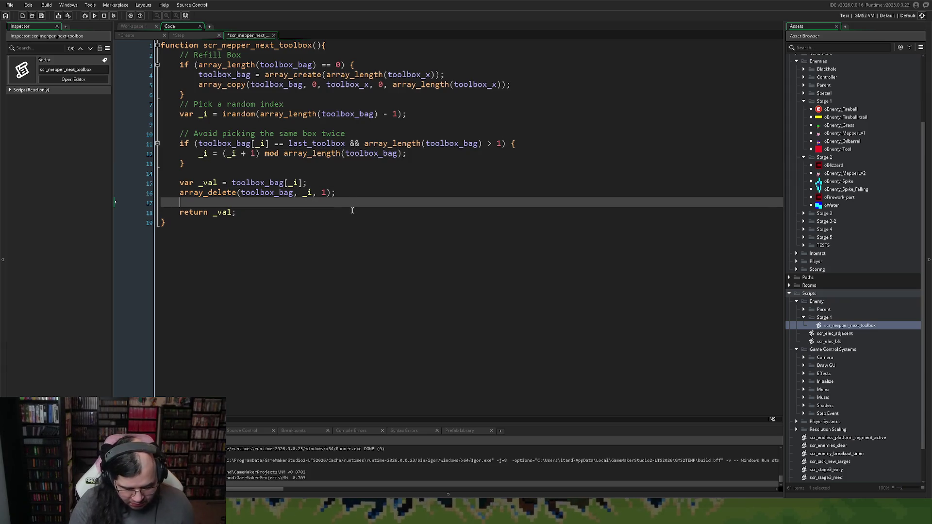
text(last_tool)
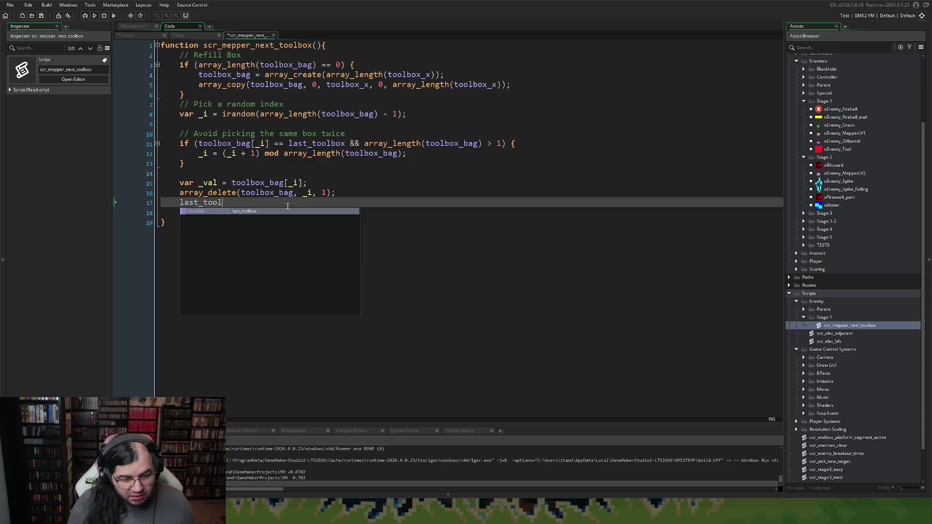
text(box )
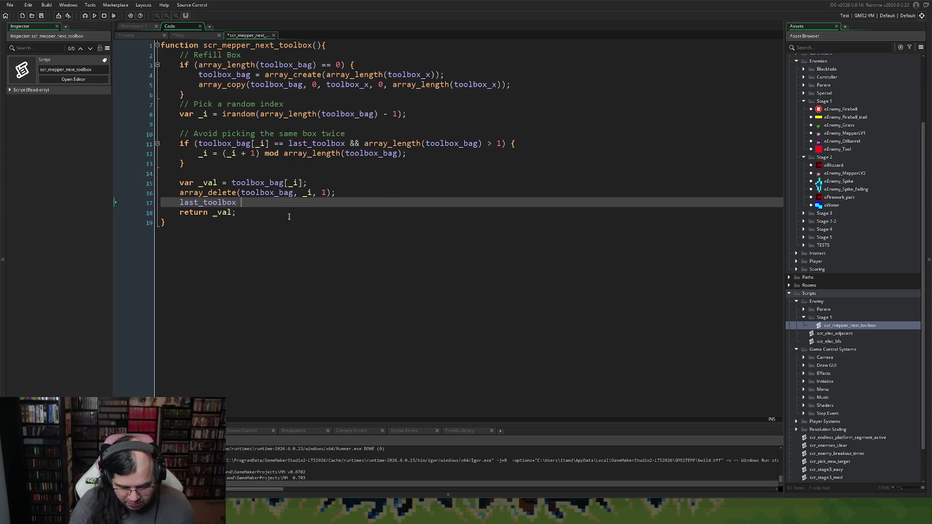
text(= _val)
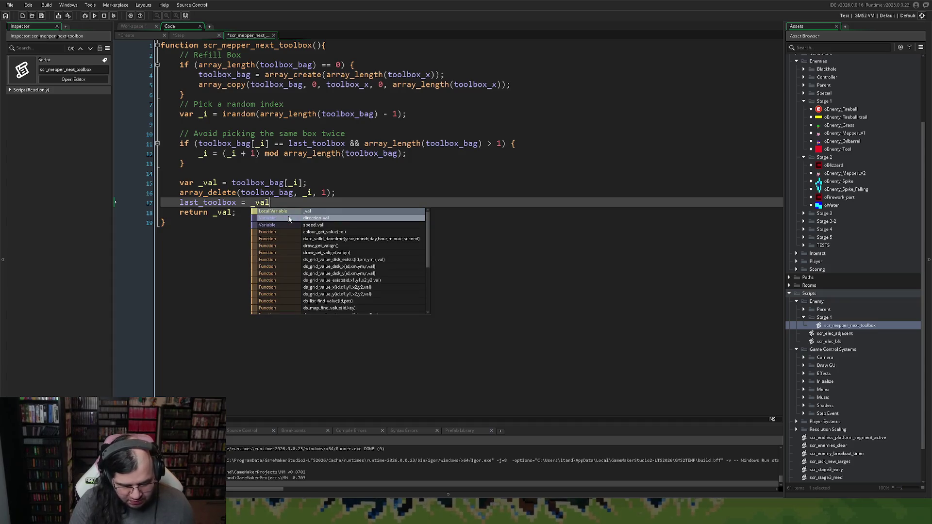
text(;)
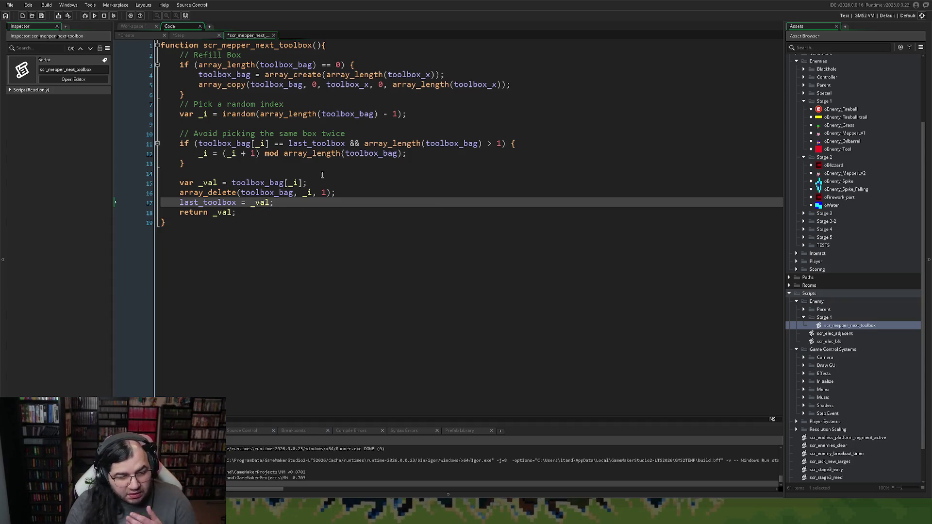
click(274, 36)
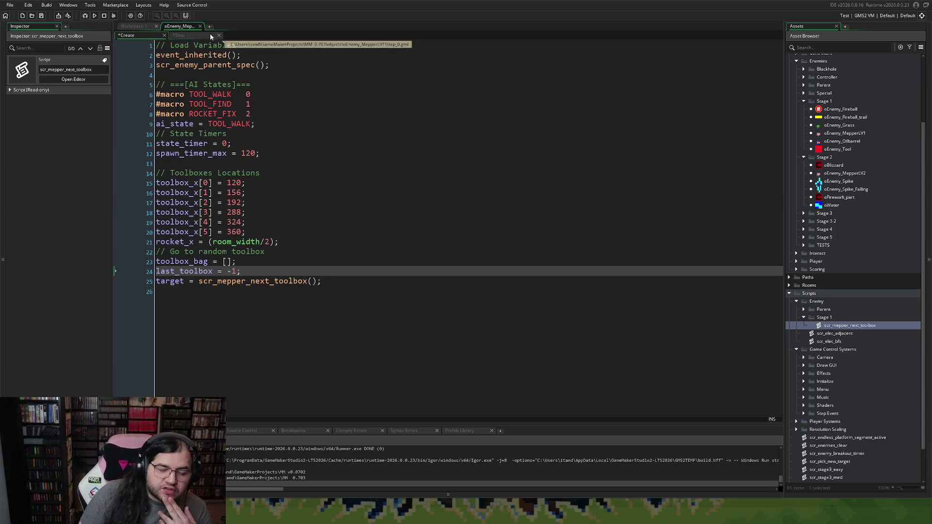
Run the game to compile and launch it, showing the StarGlaze Games splash screen.
click(94, 16)
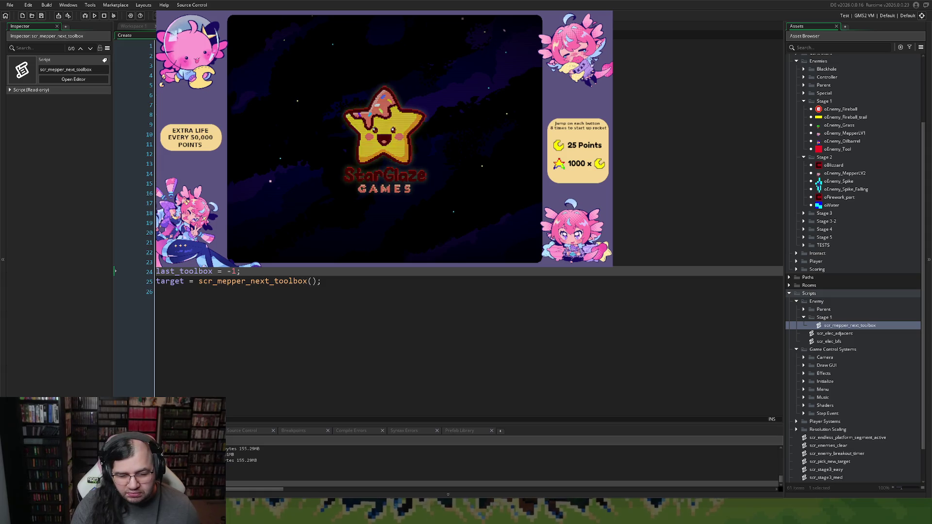
Skip the splash, set video Scale to x4 in Options, and begin Stage 1 Round 1.
key(Down)
key(Return)
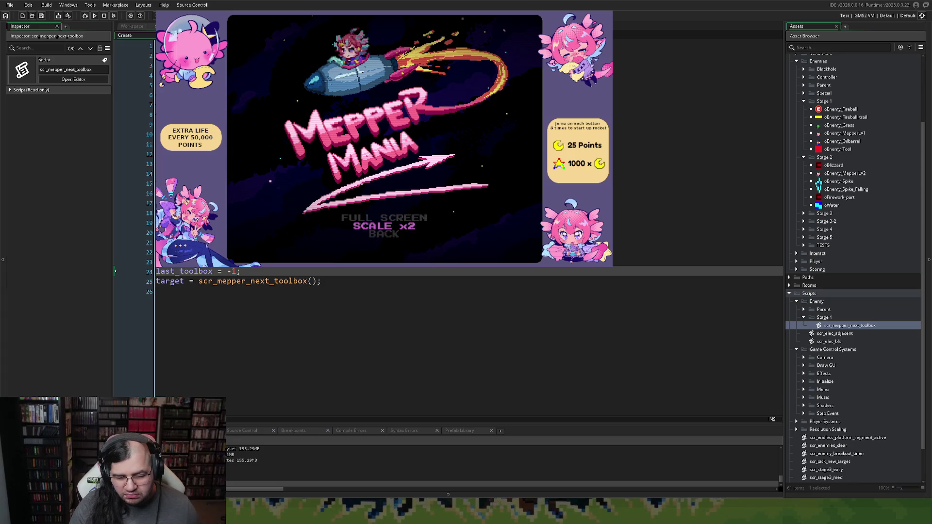
key(Right)
key(Return)
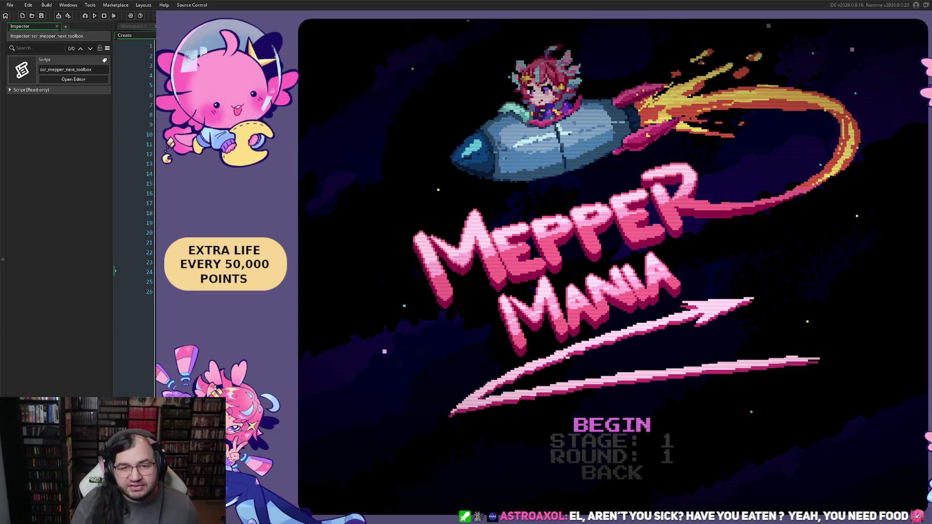
key(Return)
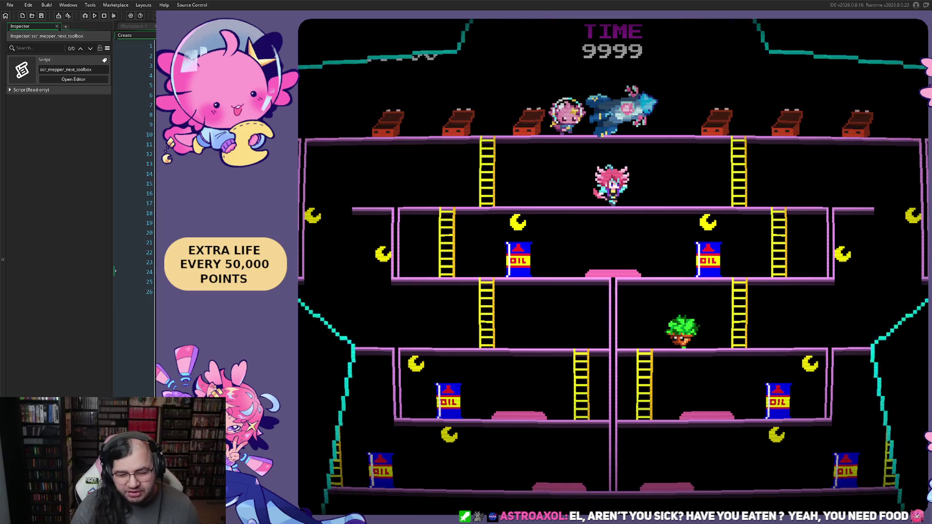
Run along the upper floor, wrapping around, then drop down and climb to the middle floor.
key(Right)
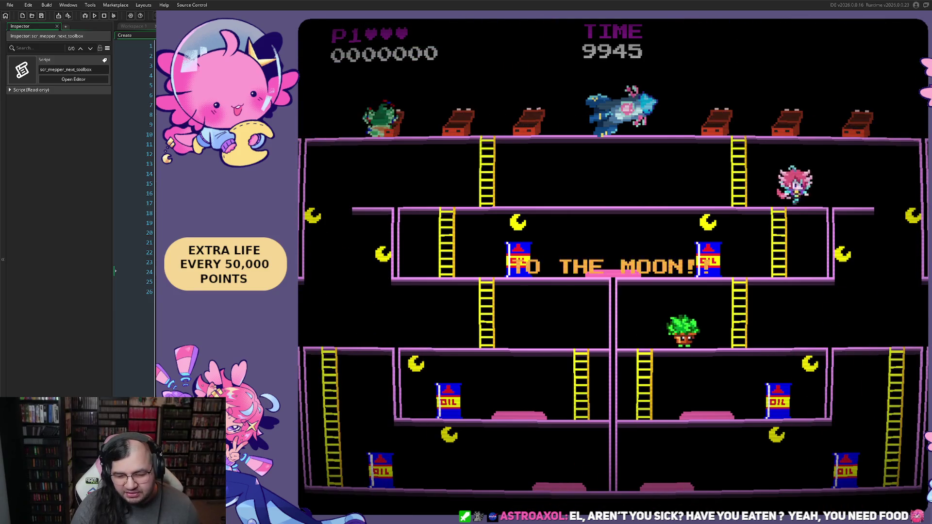
key(Right)
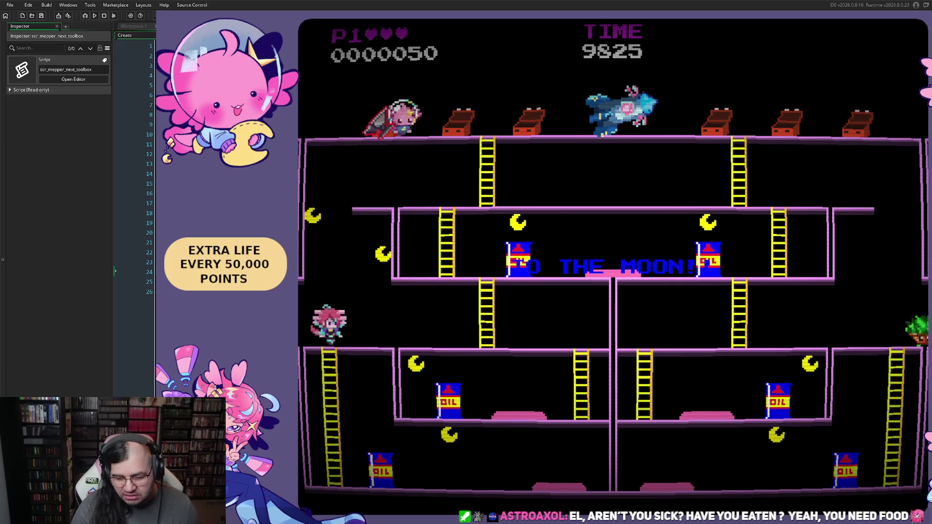
key(Right)
key(Left)
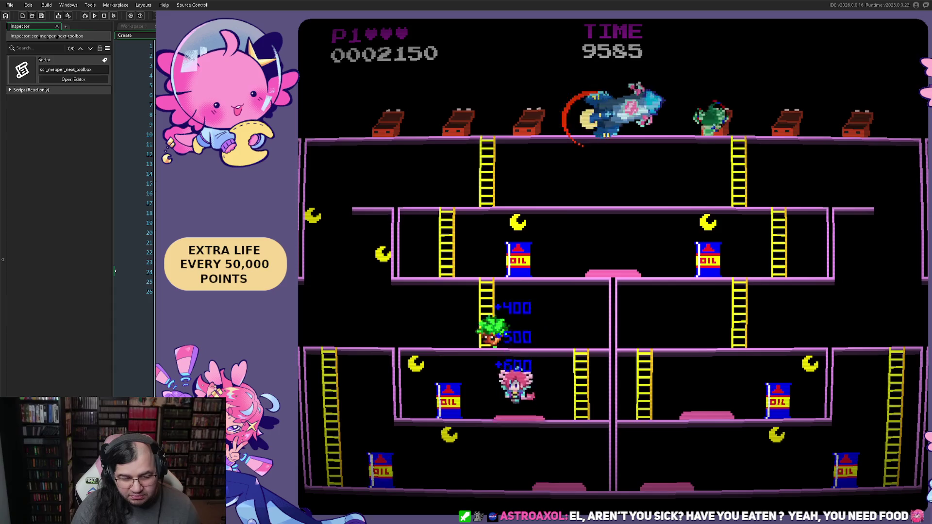
key(Left)
key(Right)
key(Up)
key(Left)
key(Up)
key(Right)
Jump enemies on the middle and lower floors for points, then climb back to the upper floor.
key(space)
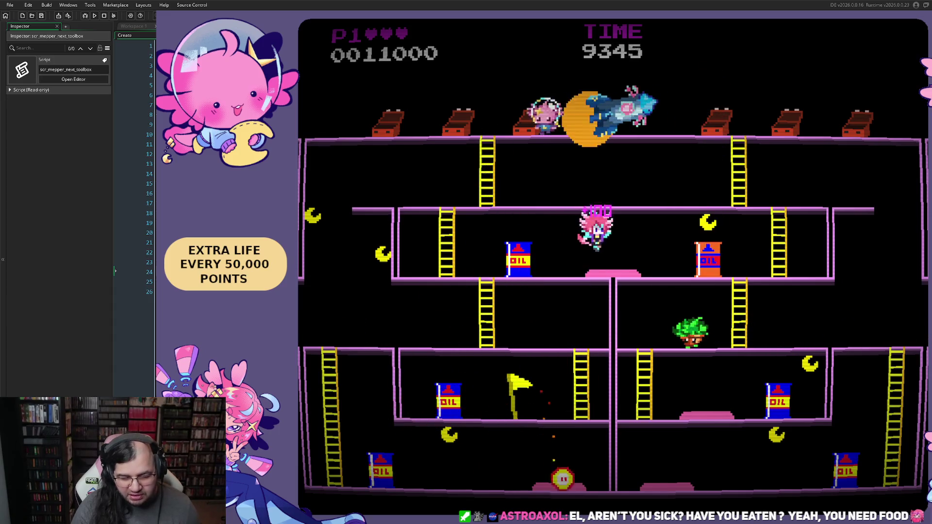
key(space)
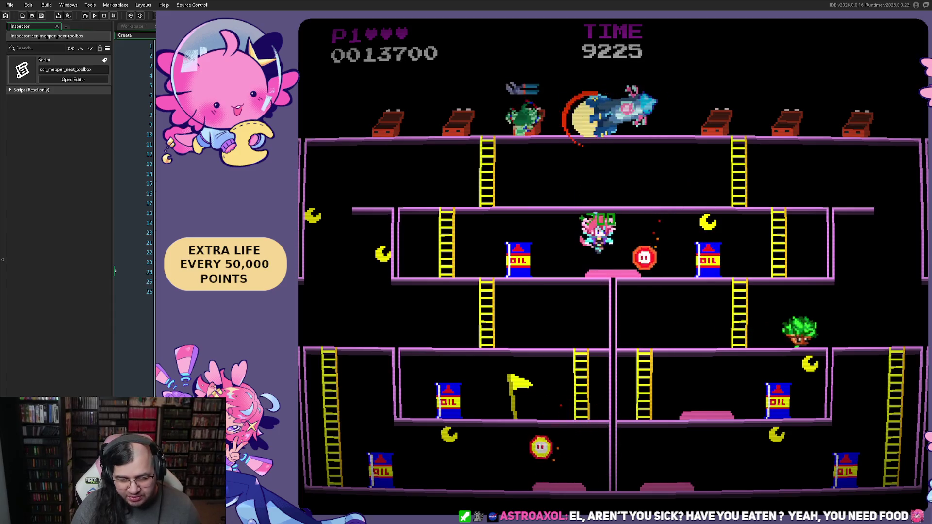
key(Left)
key(space)
key(Right)
key(Up)
key(Right)
key(Left)
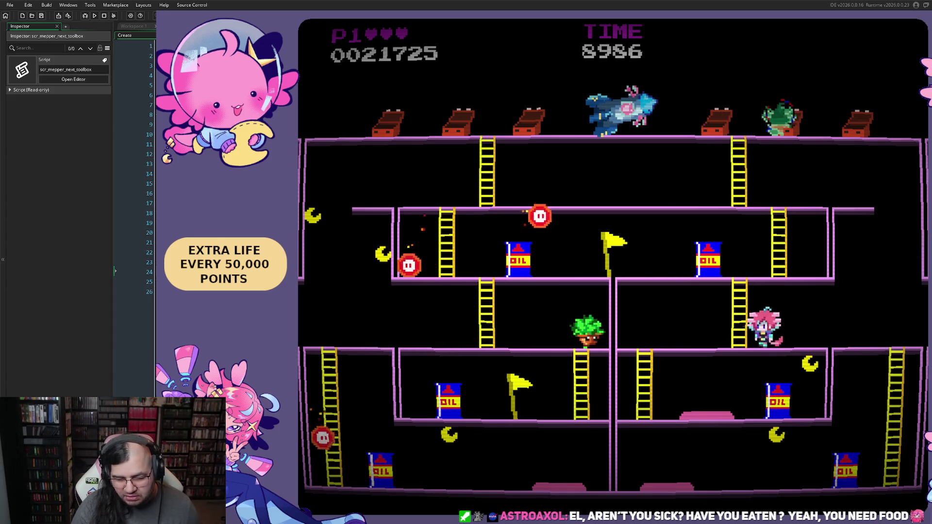
key(Right)
key(Right)
key(space)
key(space)
key(space)
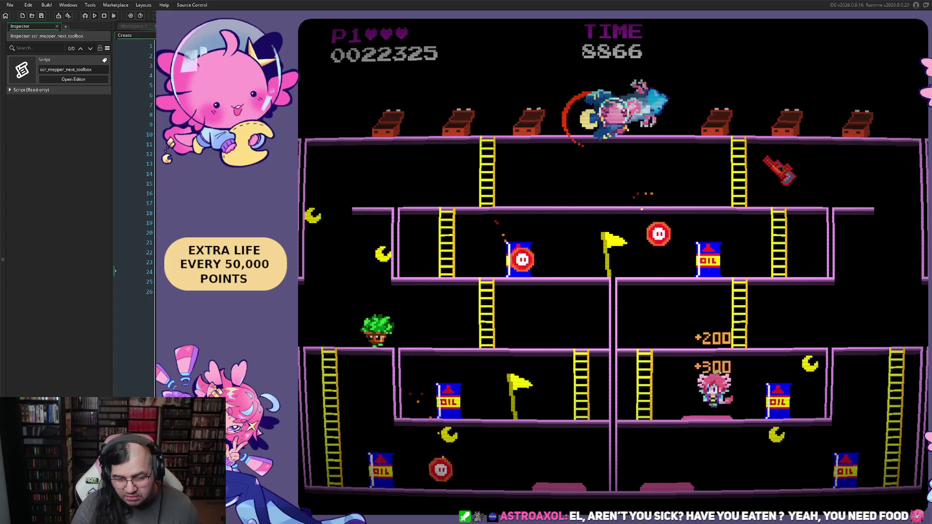
Descend the far-right ladder, jump enemies on the bottom floor, and climb back to the top.
key(Right)
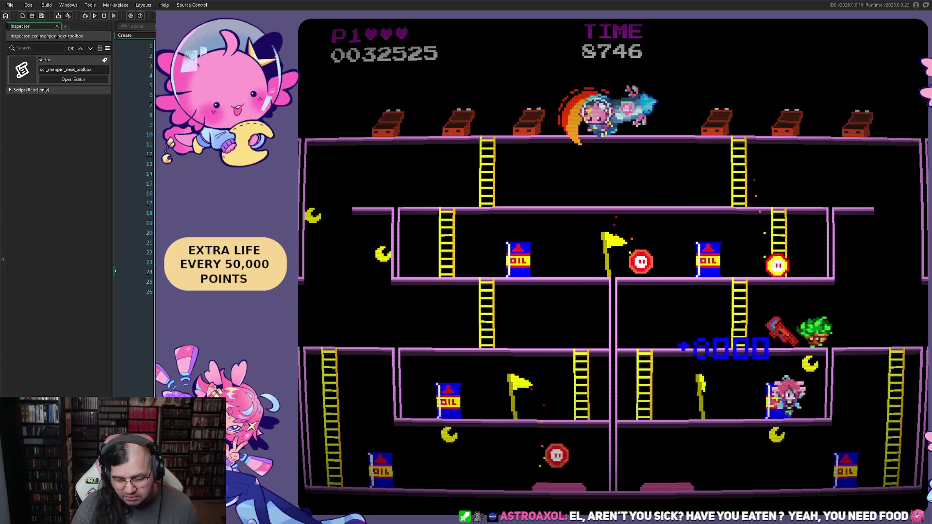
key(Left)
key(Up)
key(Right)
key(Right)
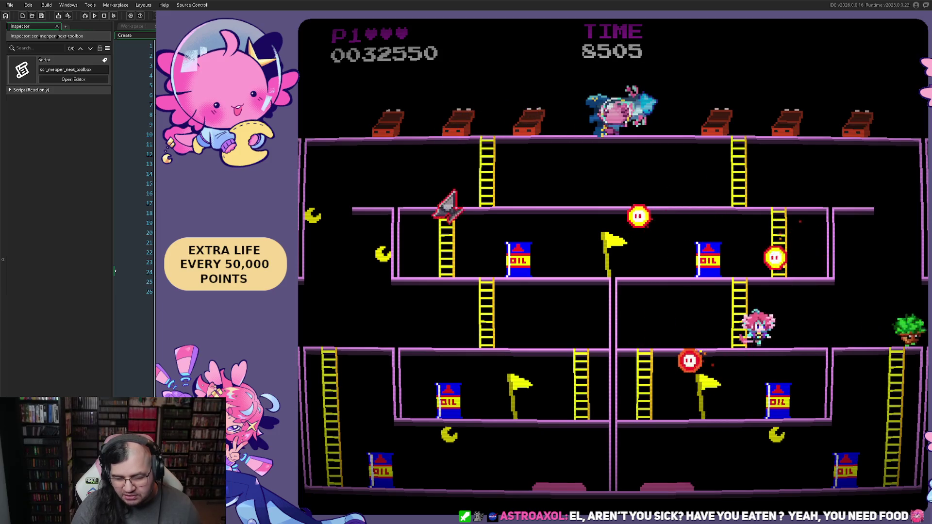
key(Down)
key(Left)
key(space)
key(space)
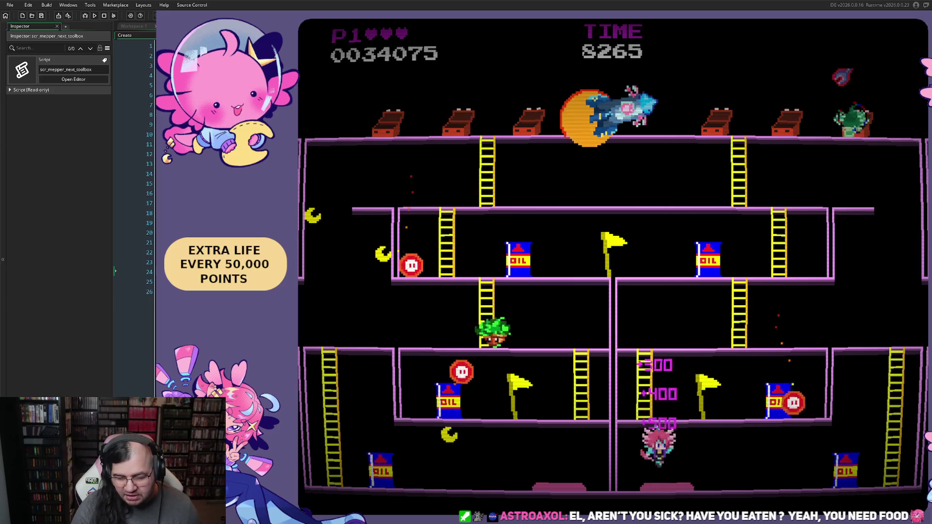
key(Right)
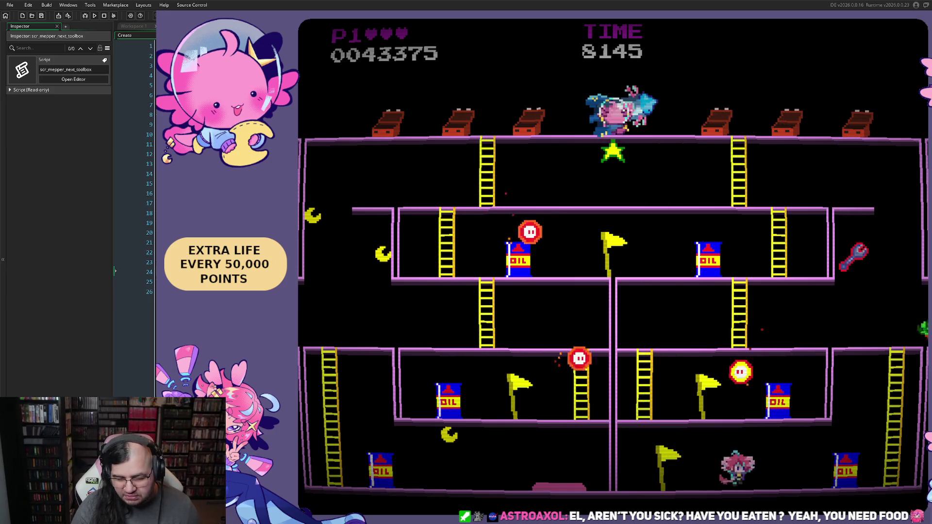
key(Up)
key(Left)
key(Up)
key(Up)
key(Left)
key(Left)
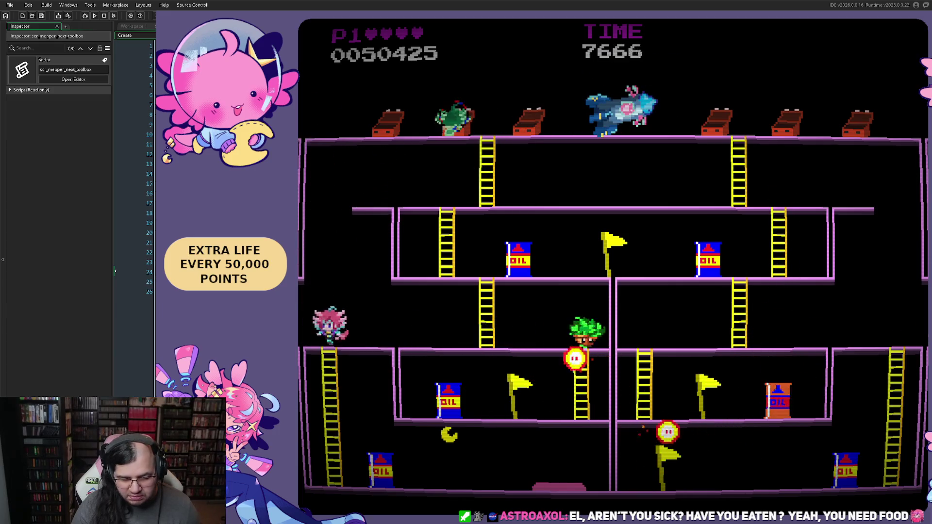
Jump passing bottom-floor enemies to reach 61,250 points and an extra life, then climb up again.
key(Right)
key(Right)
key(space)
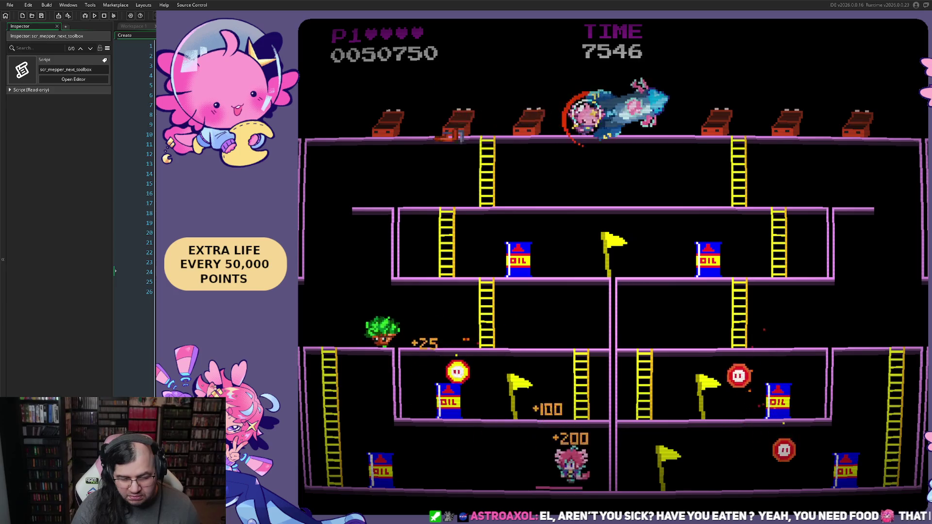
key(space)
key(space)
key(space)
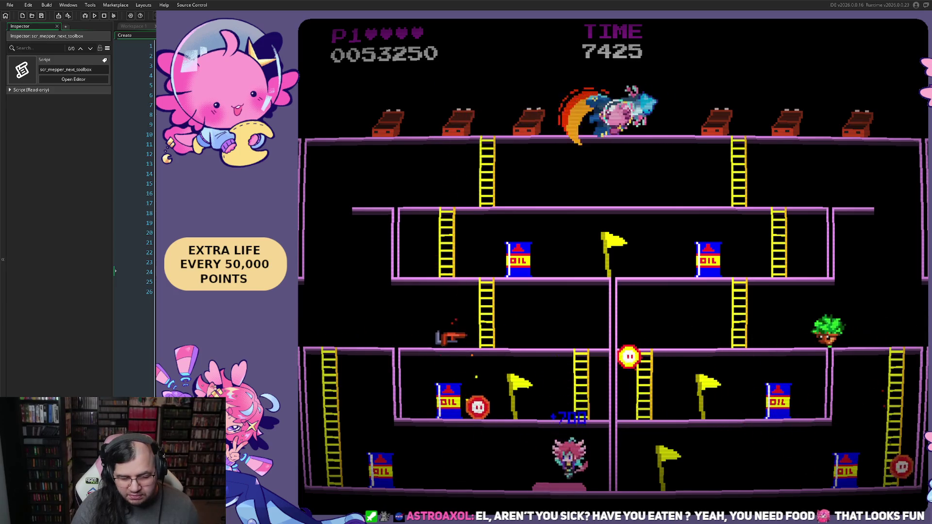
key(Left)
key(Up)
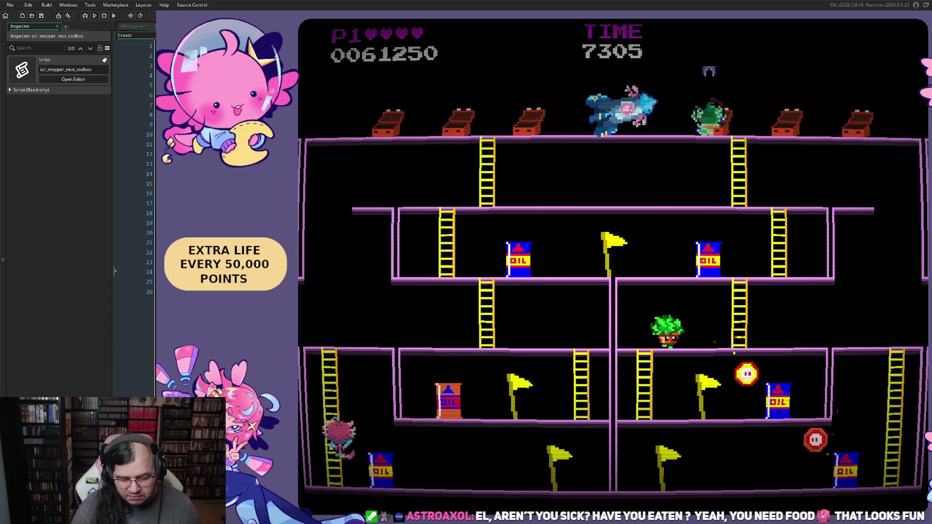
key(Right)
key(Right)
key(Up)
key(Left)
key(Up)
key(Right)
key(Left)
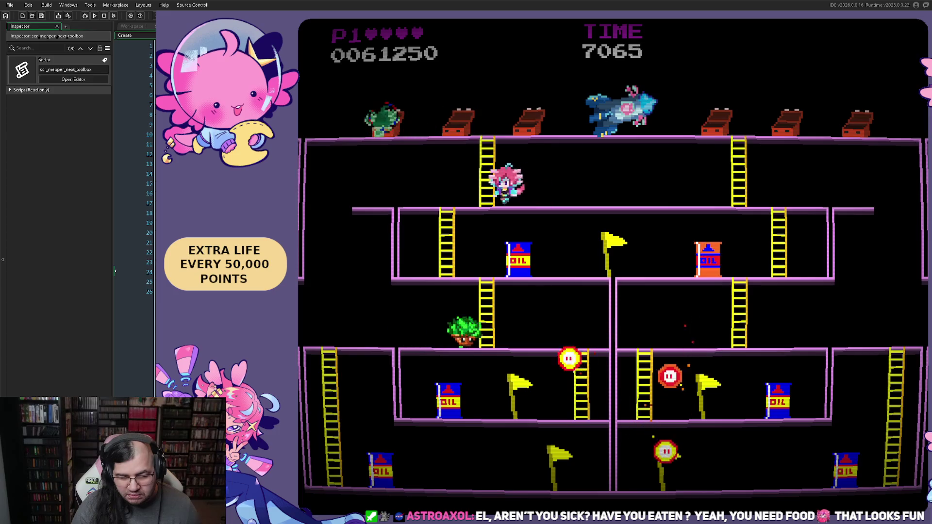
key(Right)
key(Right)
Pace the upper floor watching Mepper's tool throws, then descend a ladder and climb back up.
key(Left)
key(Left)
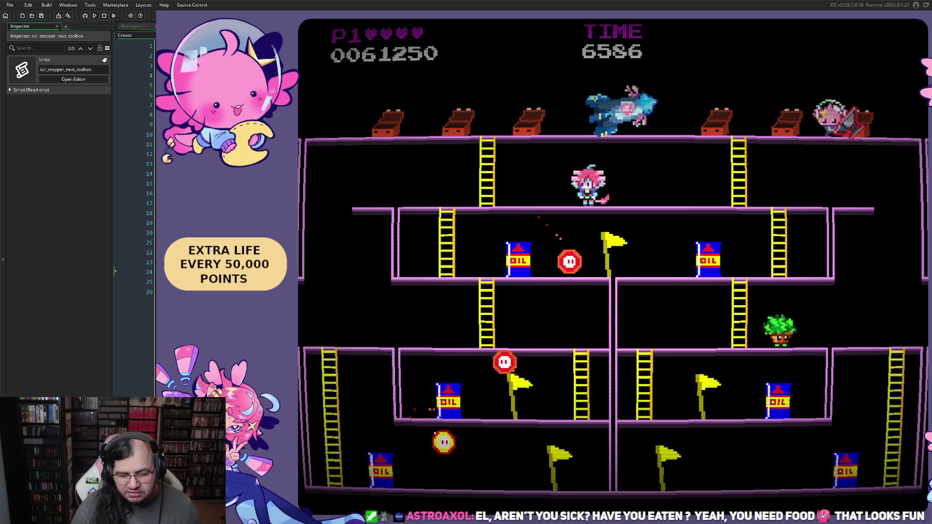
key(Right)
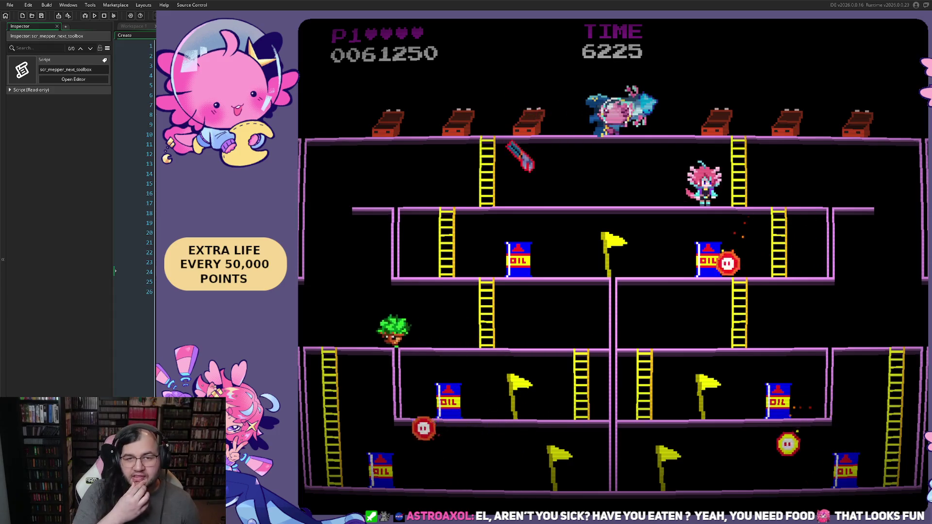
key(Left)
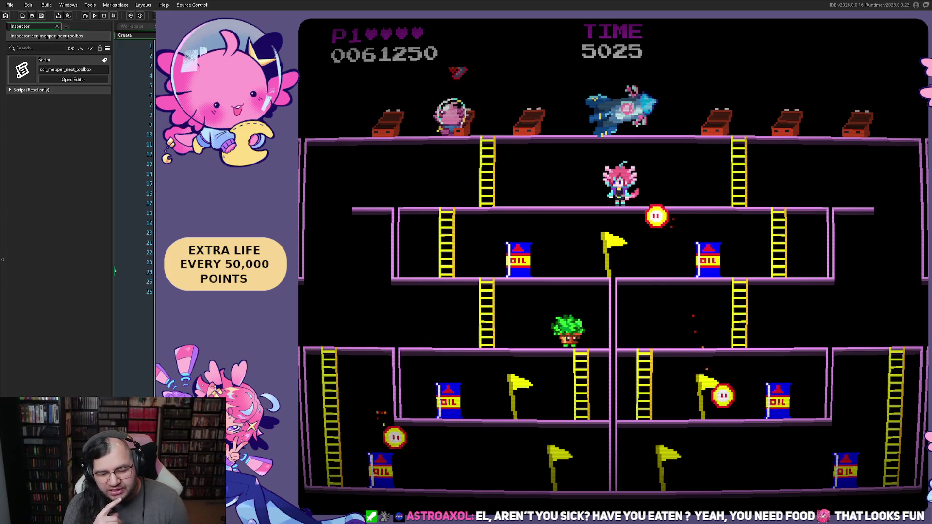
key(Left)
key(Right)
key(Right)
key(Down)
key(Left)
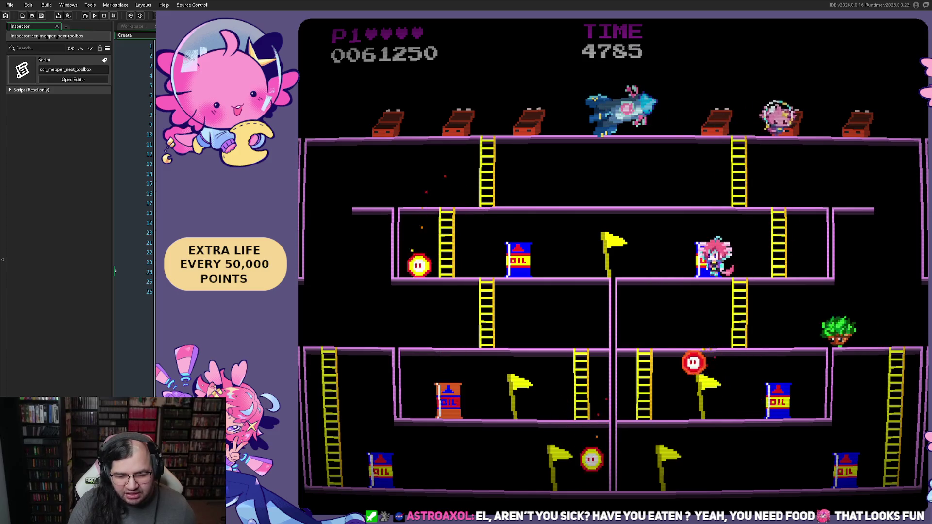
key(Left)
key(Up)
Drop off the upper floor and jump over the green plant and a passing enemy.
key(Left)
key(Right)
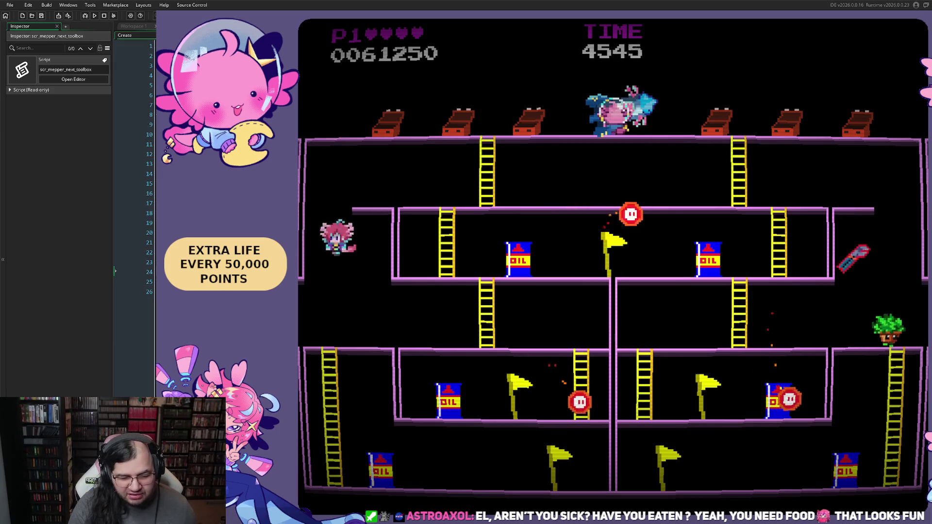
key(Right)
key(Left)
key(space)
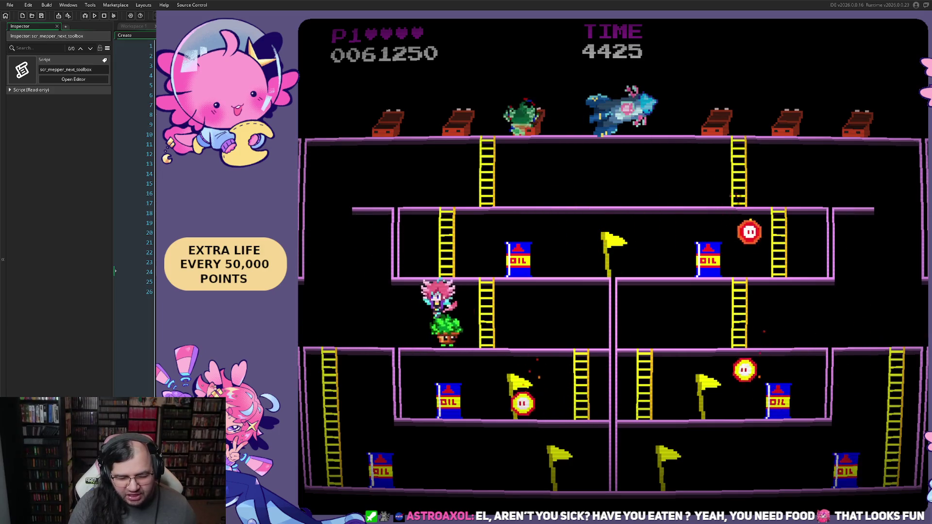
key(Right)
key(Left)
key(Right)
key(space)
Dodge back and forth along the floor, then leave the respawn bubble after losing a life.
key(Left)
key(Right)
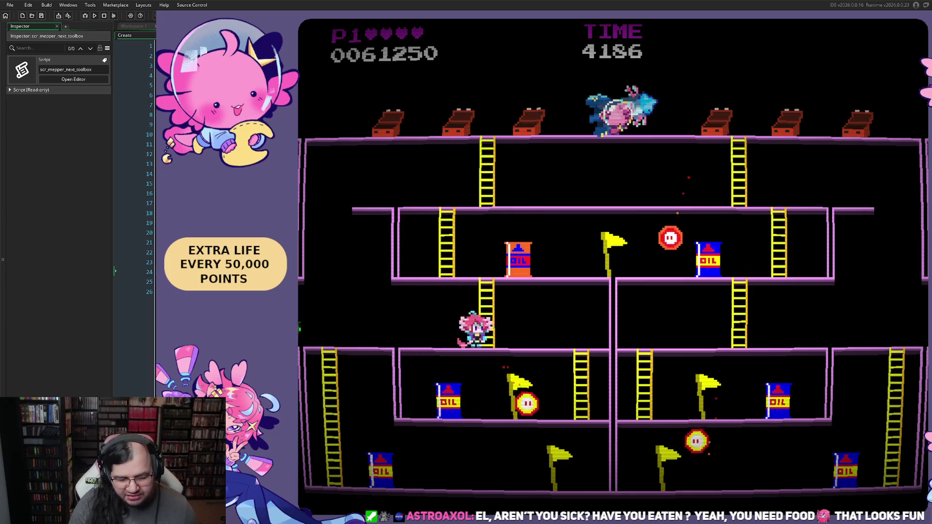
key(Right)
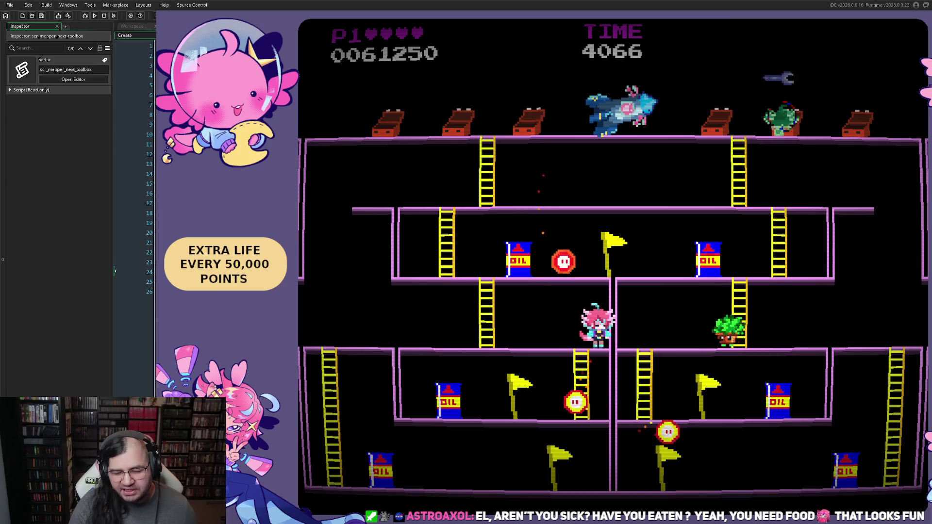
key(Left)
key(Right)
key(Left)
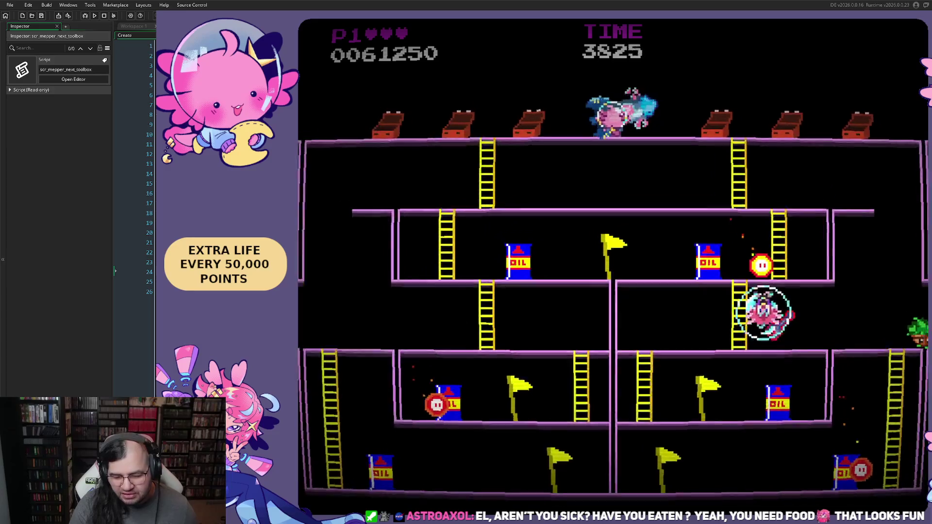
key(Left)
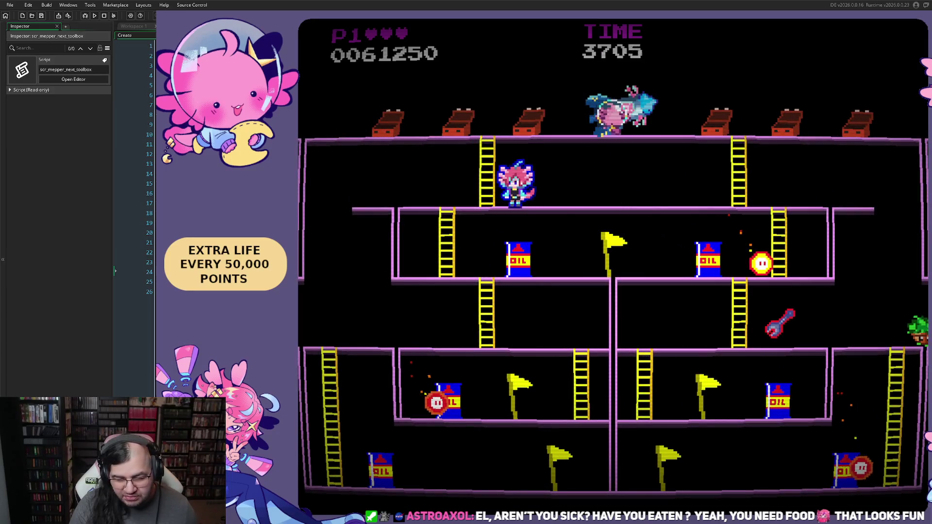
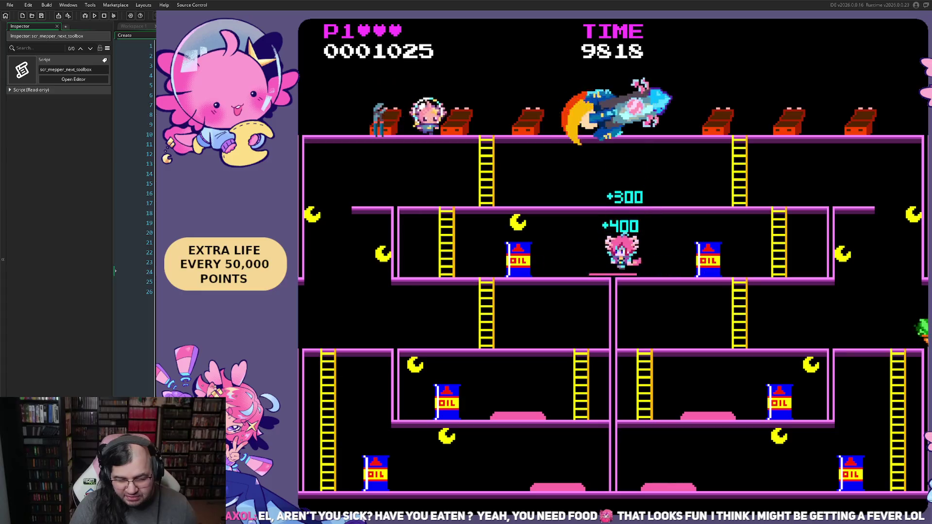
Run left, jump for bonus points and climb the ladder in the oil-barrel level.
key(Left)
key(Up)
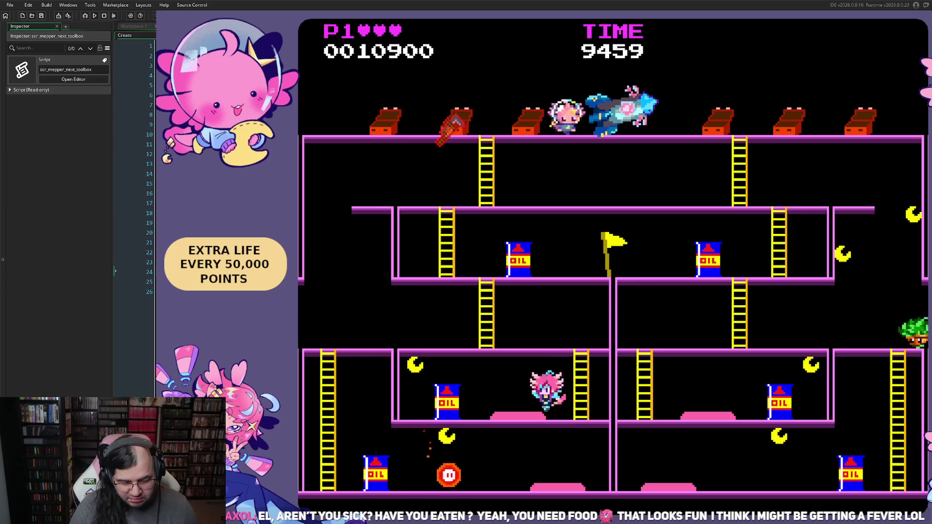
key(space)
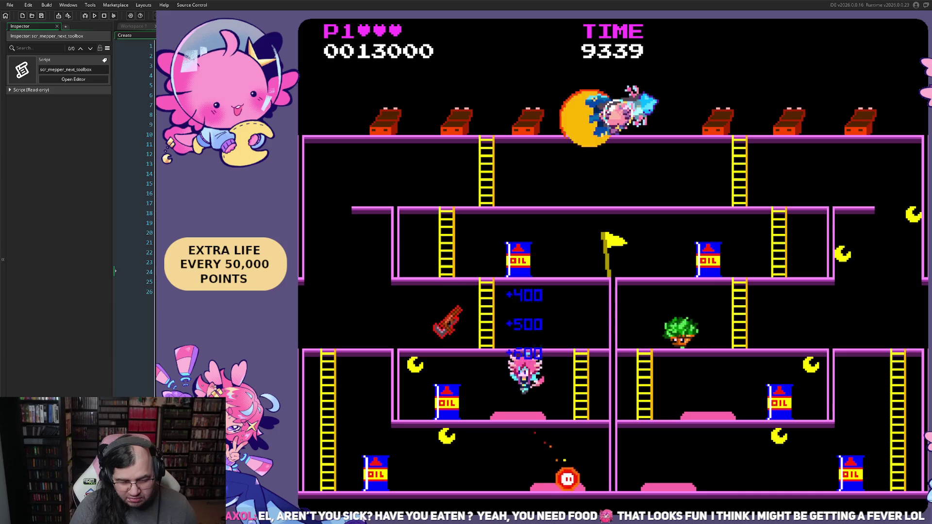
key(Left)
key(space)
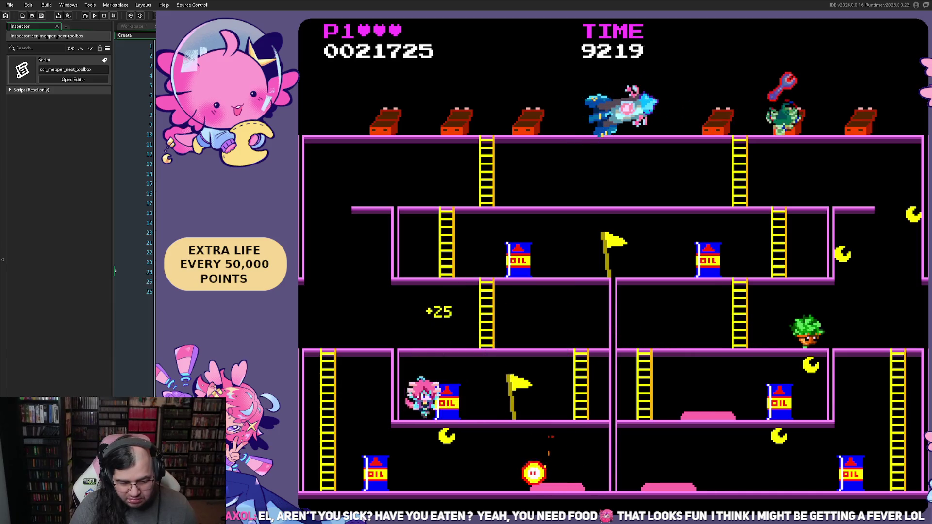
key(Left)
key(Up)
key(Right)
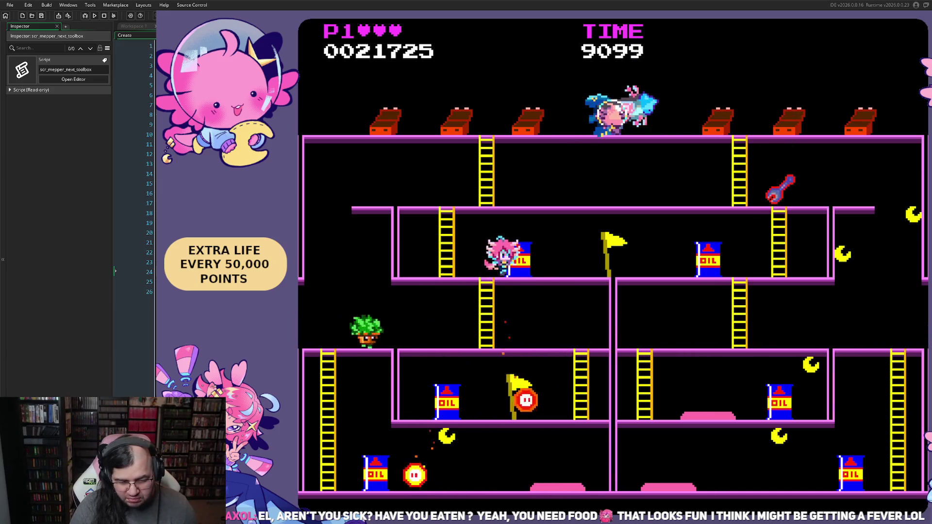
key(space)
Drop a floor, jump an enemy, run along the top girder, then quit the playtest.
key(Left)
key(Right)
key(space)
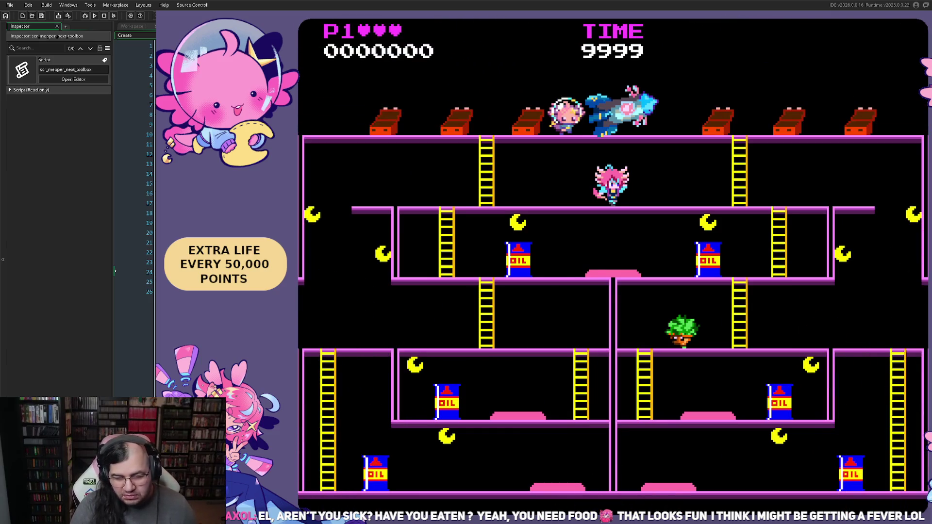
key(Right)
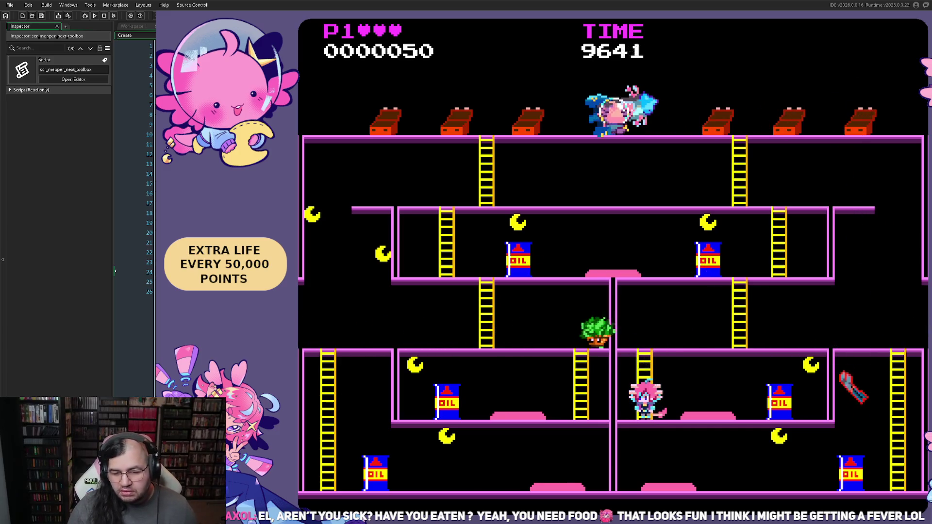
key(Escape)
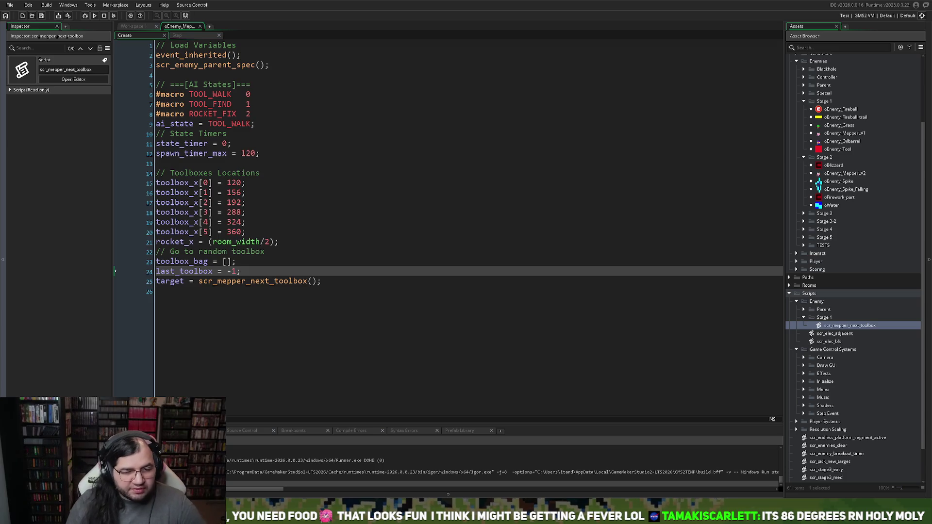
Open oEnemy_Oilbarrel and load its sprEnemy_Oilbarrel sprite frames into the image editor.
key(ctrl+Tab)
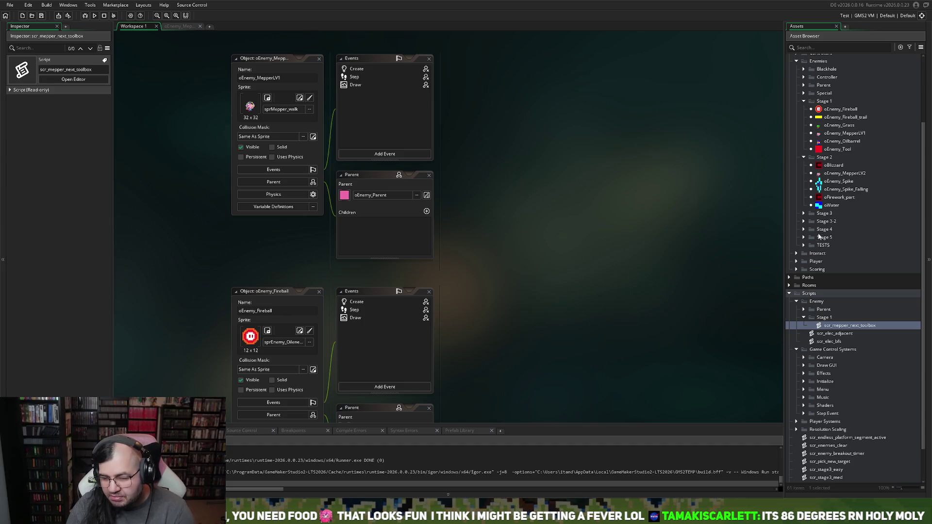
scroll(835, 181, up, 1)
double_click(835, 156)
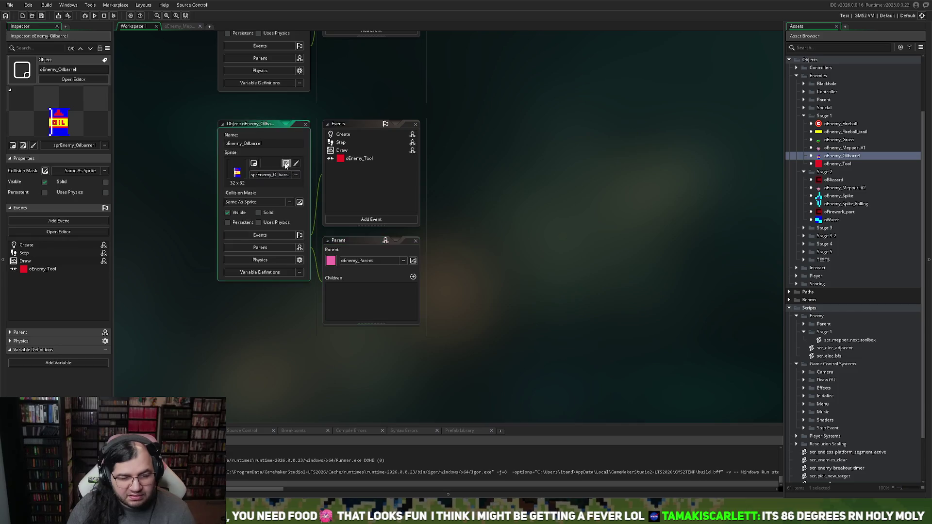
click(286, 163)
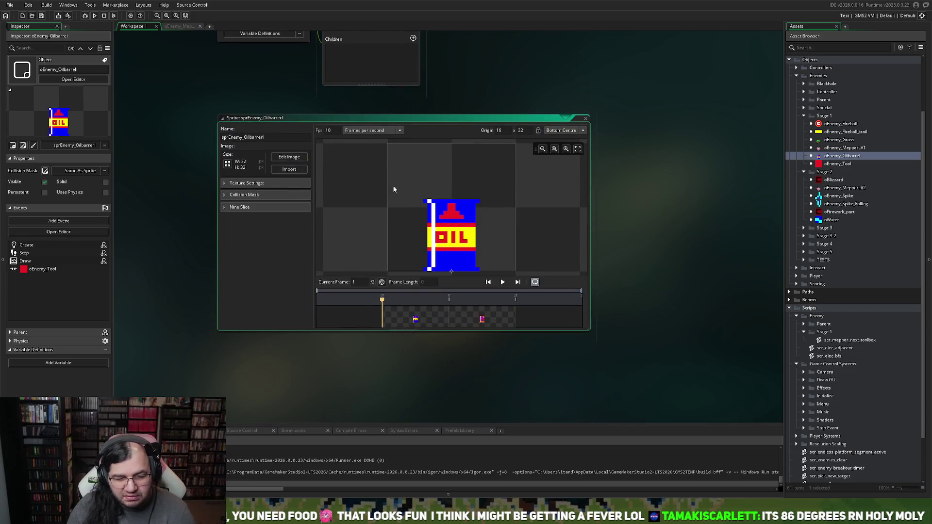
click(300, 156)
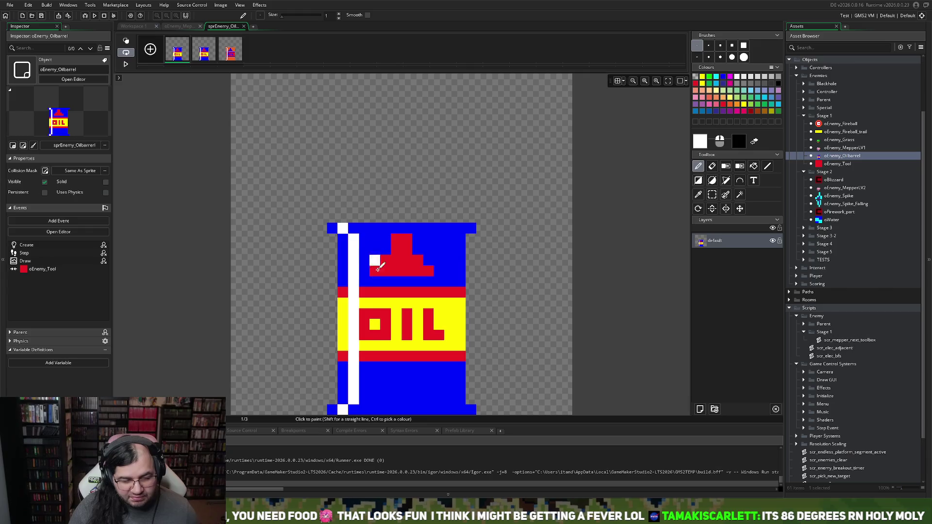
Delete the extra frame so only the blue and orange frames remain.
scroll(378, 266, down, 2)
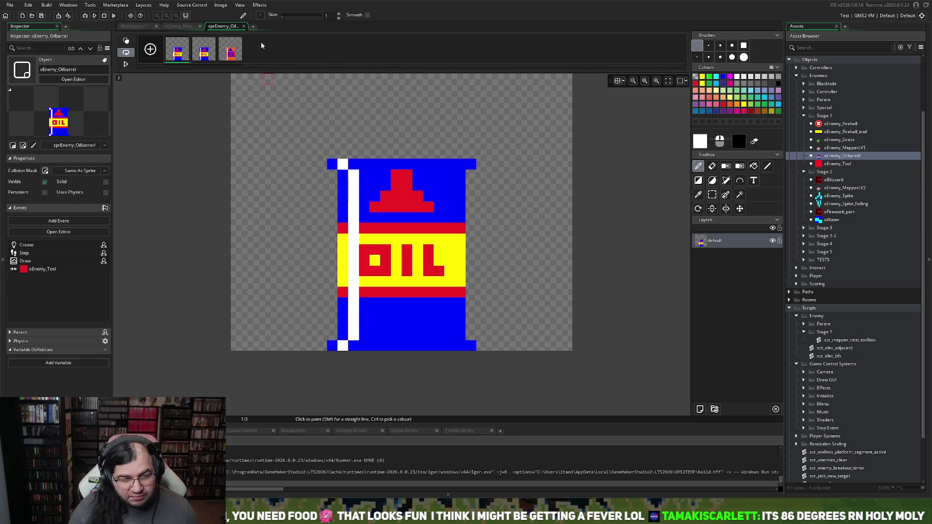
click(214, 38)
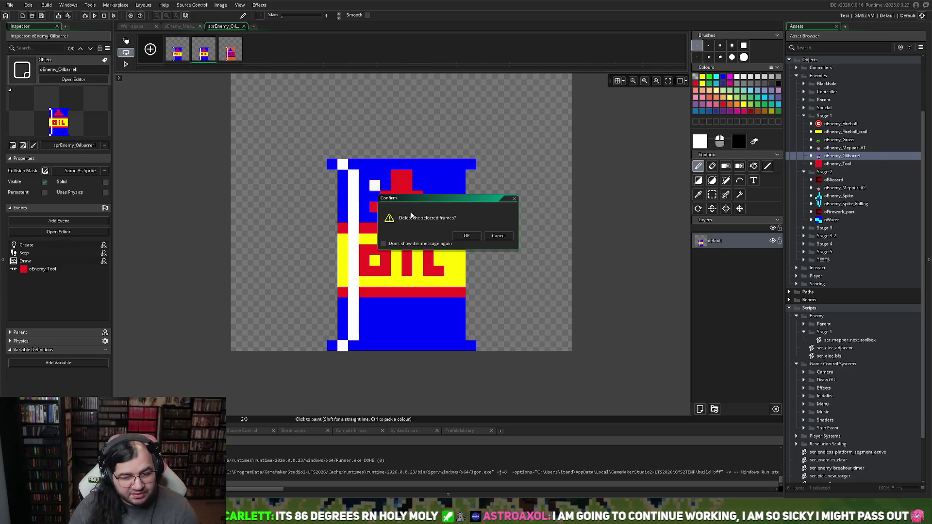
click(466, 236)
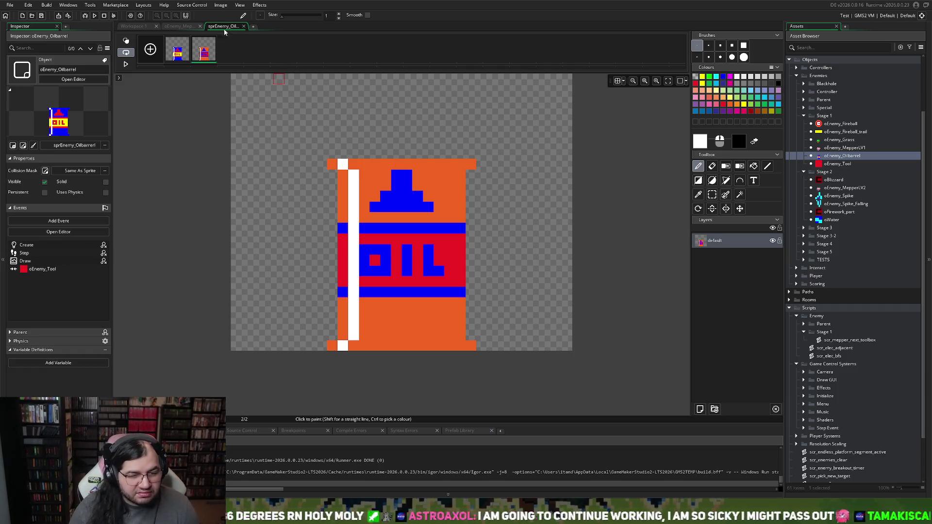
Compare against the Mepper Create code, test-run the game, then close the oil barrel sprite.
click(192, 28)
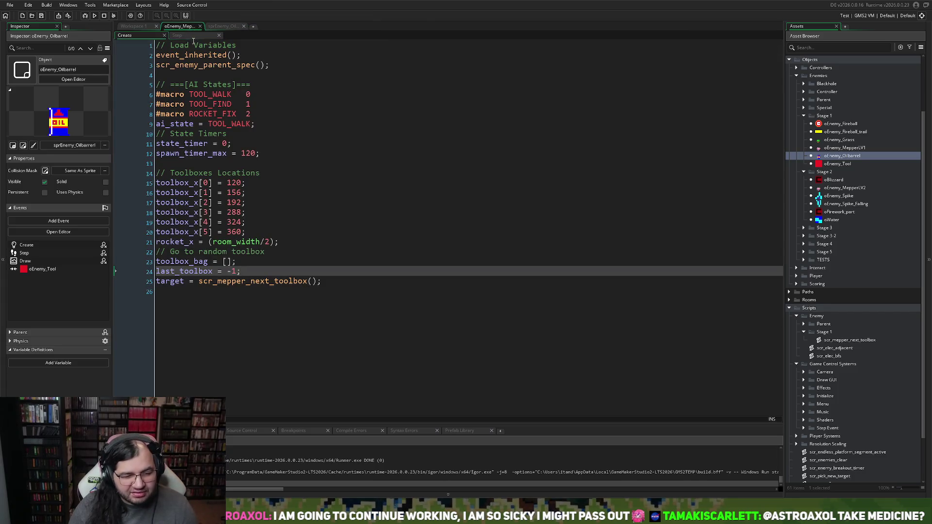
click(146, 25)
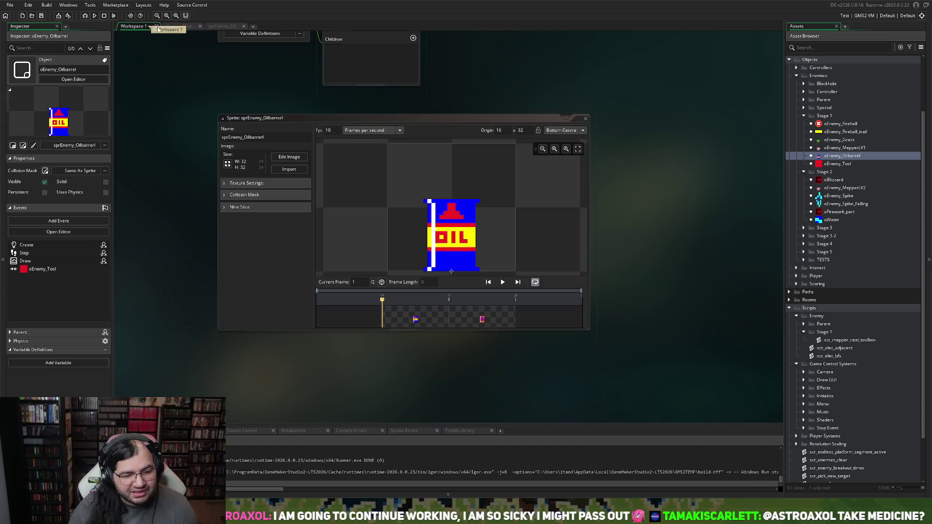
click(176, 27)
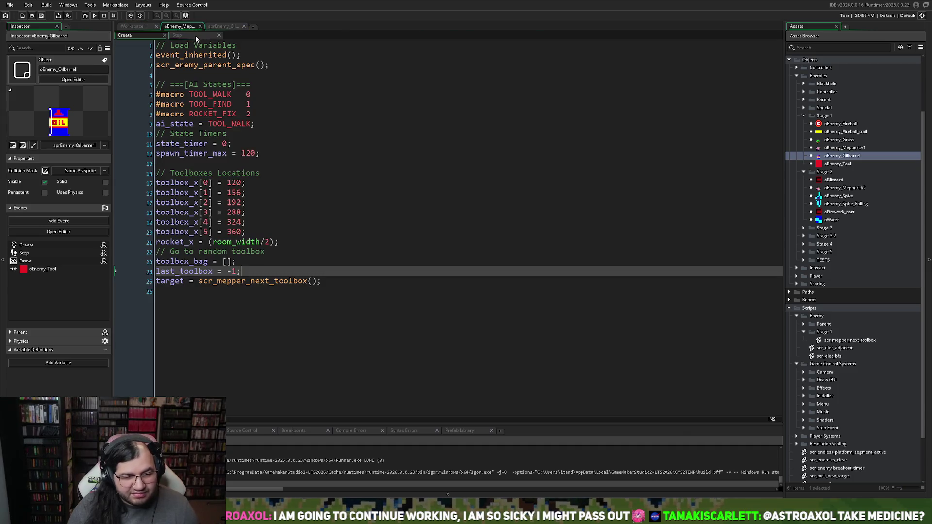
click(221, 26)
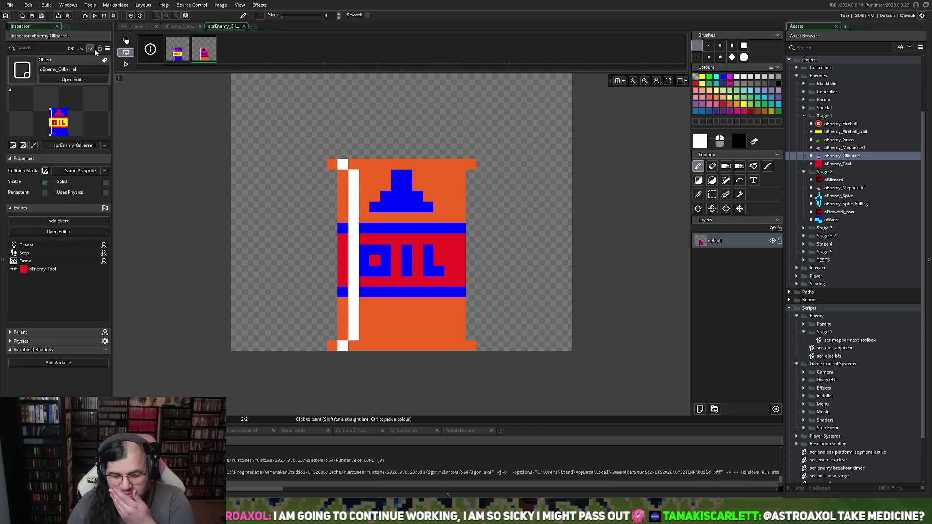
click(94, 16)
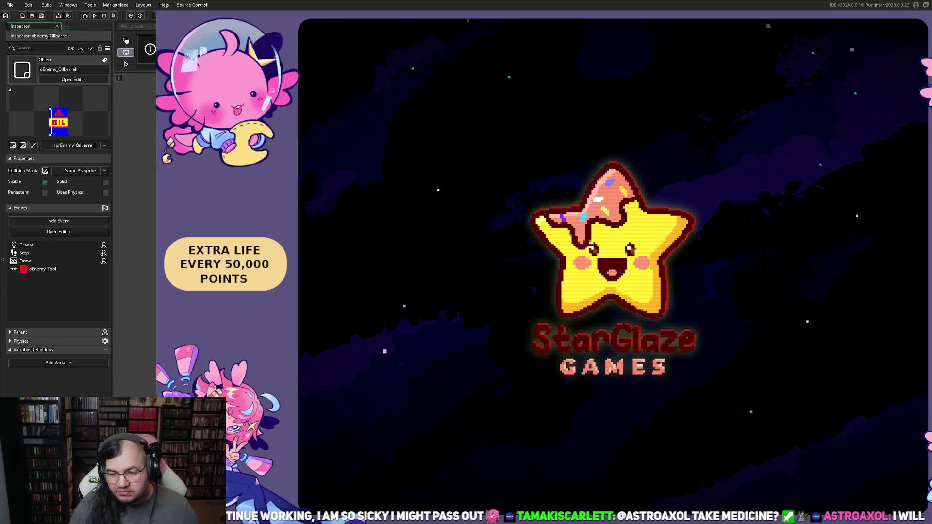
key(Escape)
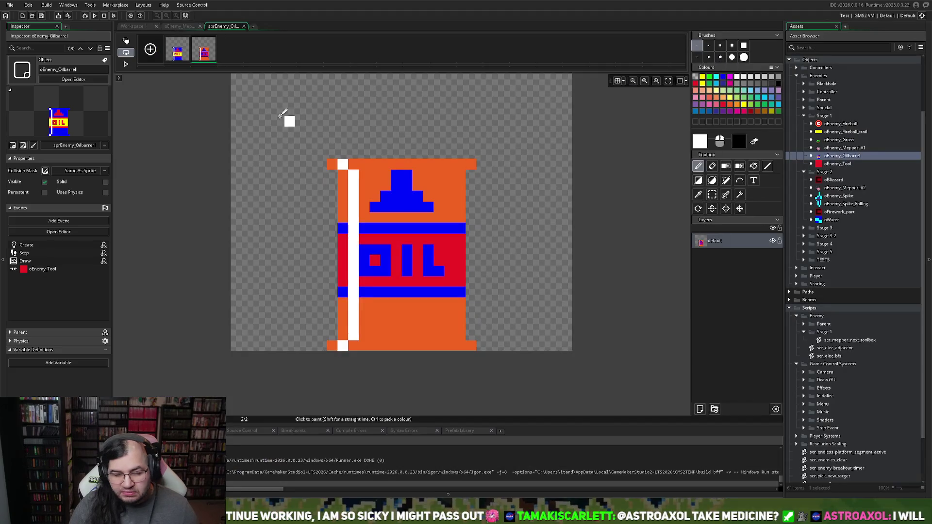
click(244, 26)
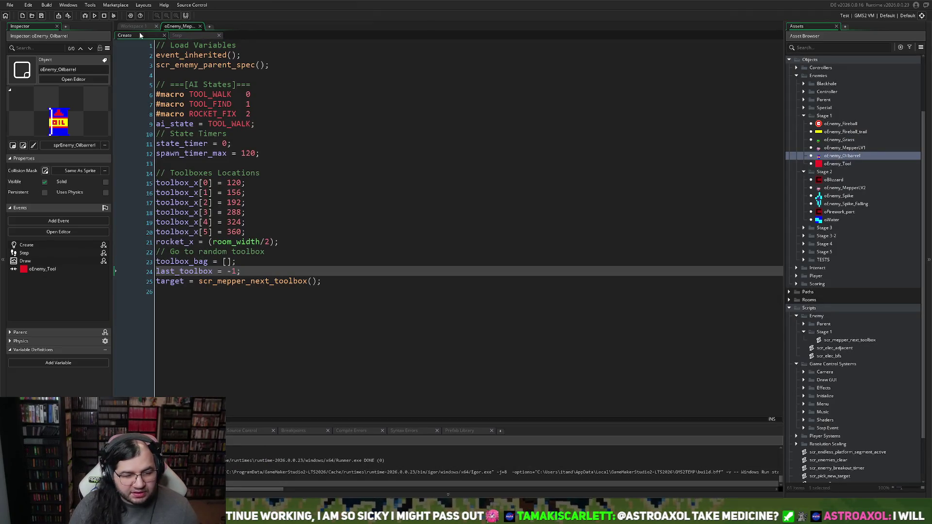
Open the oEnemy_Oilbarrel object's Draw event code.
click(138, 27)
click(585, 118)
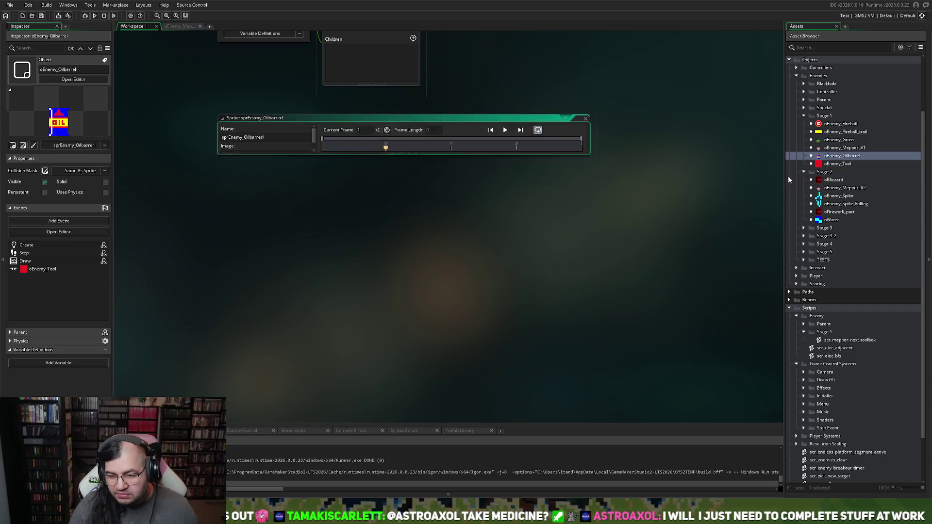
scroll(811, 375, up, 3)
double_click(826, 229)
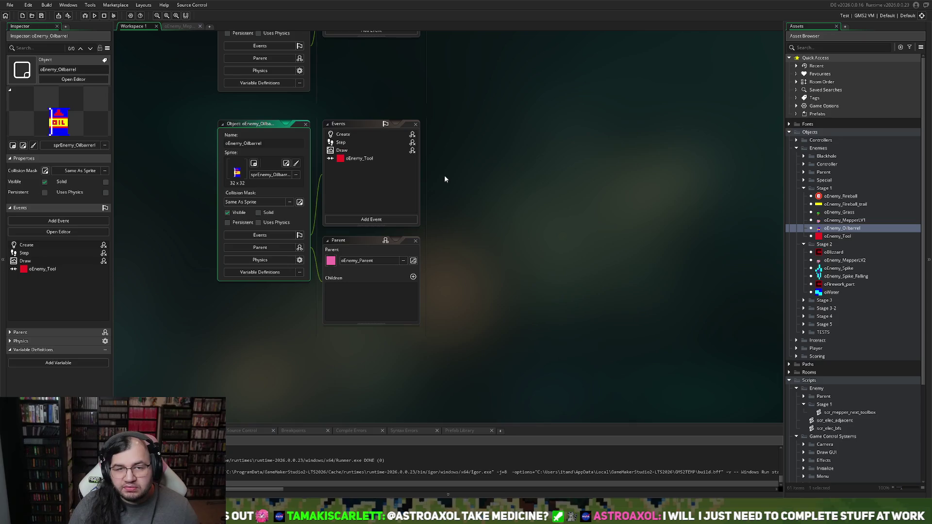
click(342, 151)
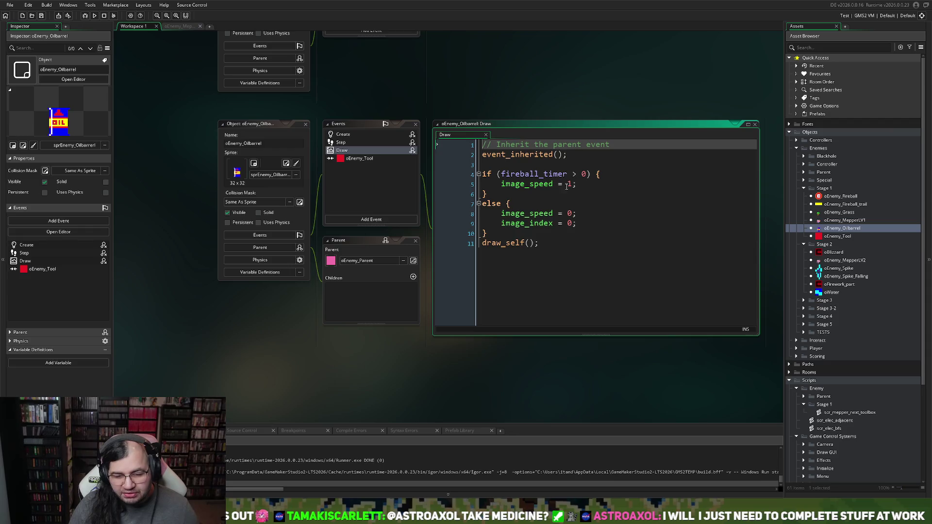
Add draw_sprite(sprEnemy_Oilfire, irandom(3), x, y); after line 9, then save and run.
click(583, 225)
key(Return)
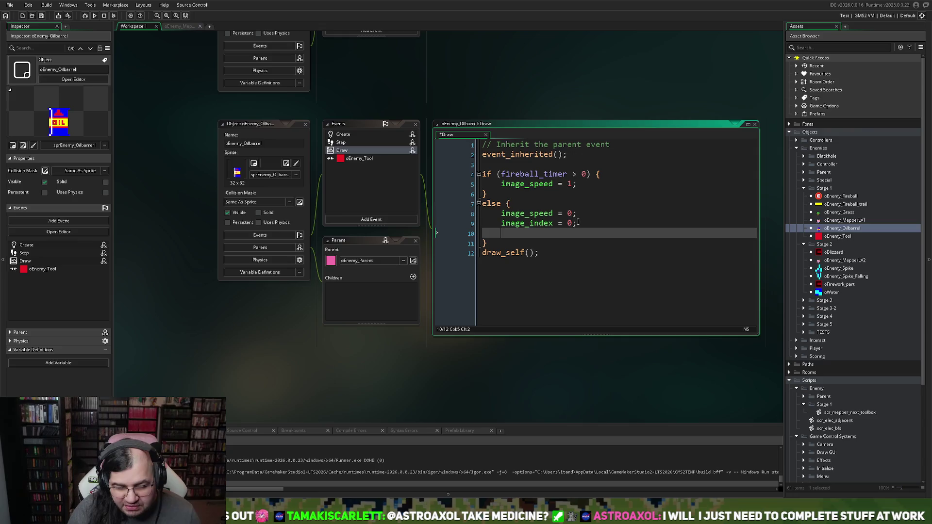
text(draw_sprite)
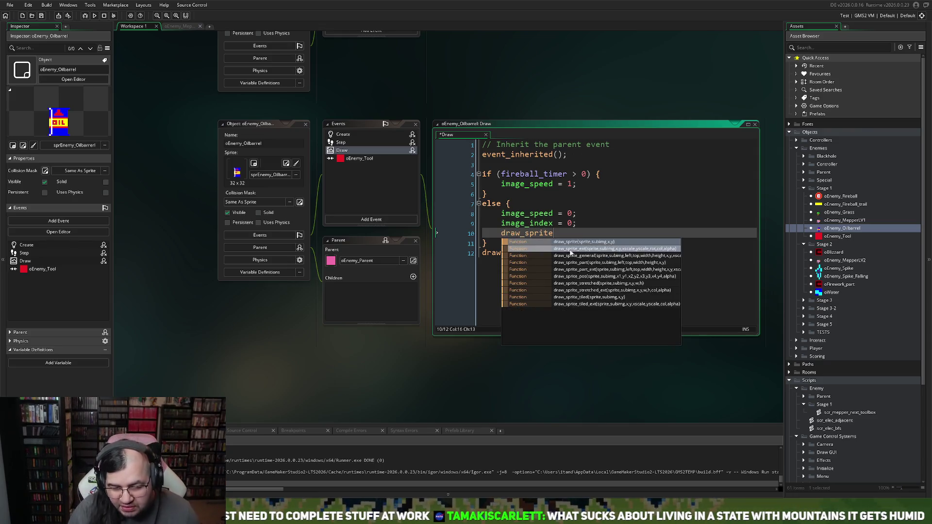
text(()
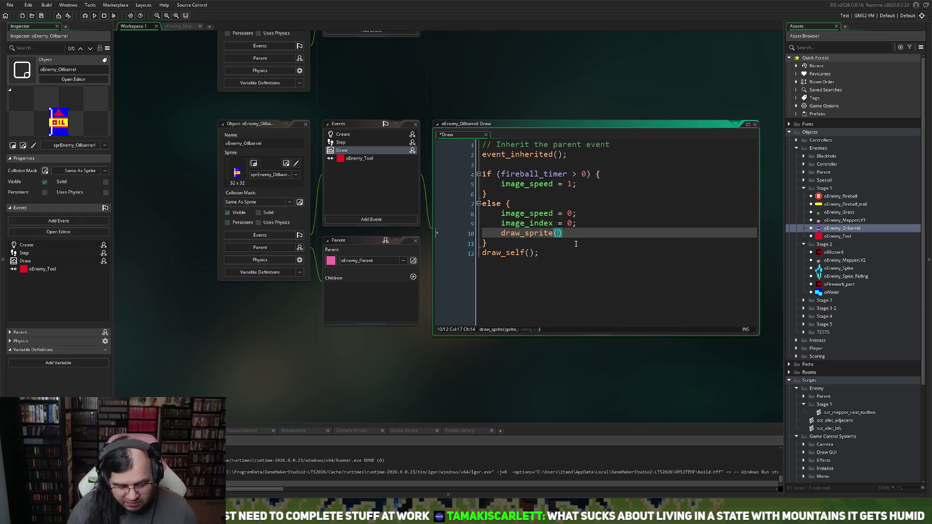
text(spr)
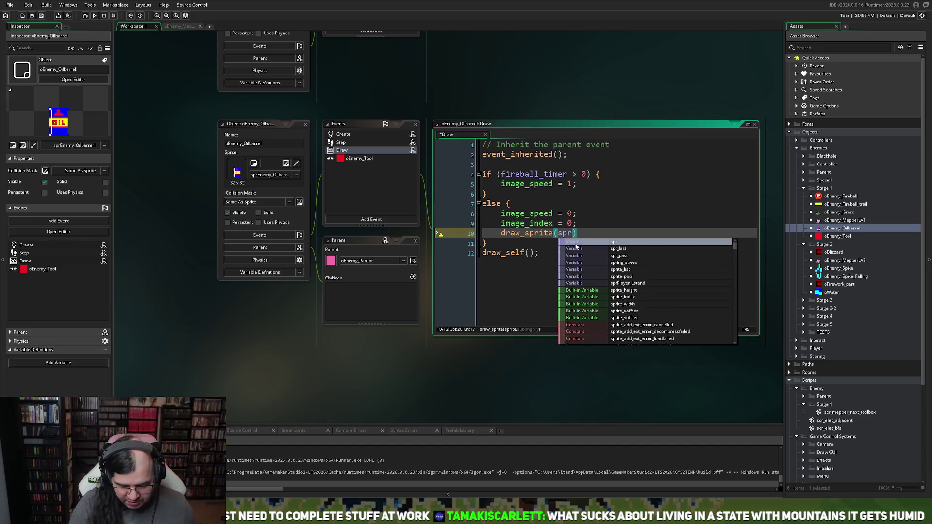
text(Enemy_O)
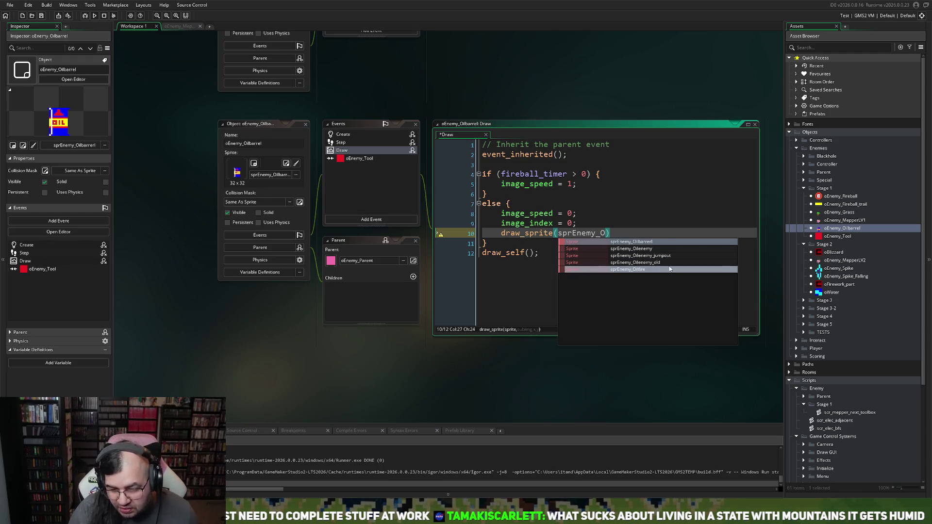
click(645, 268)
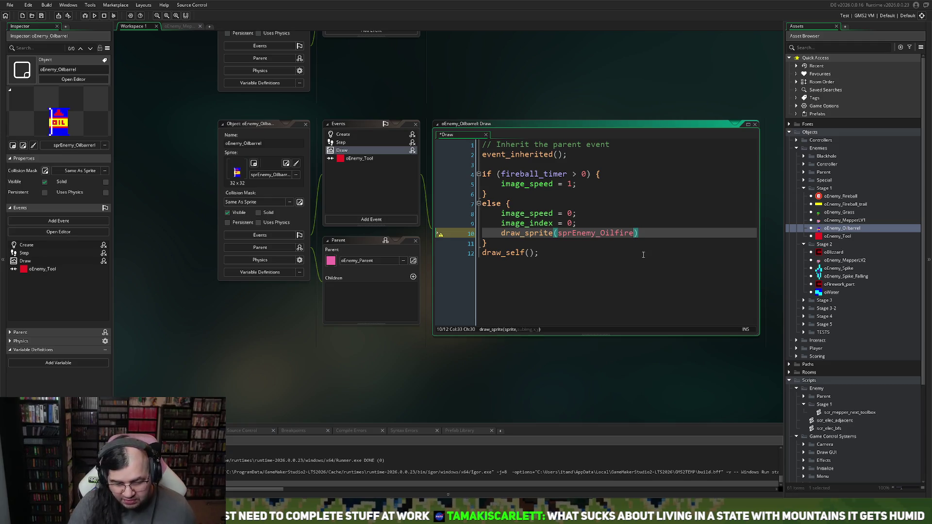
text(, irao)
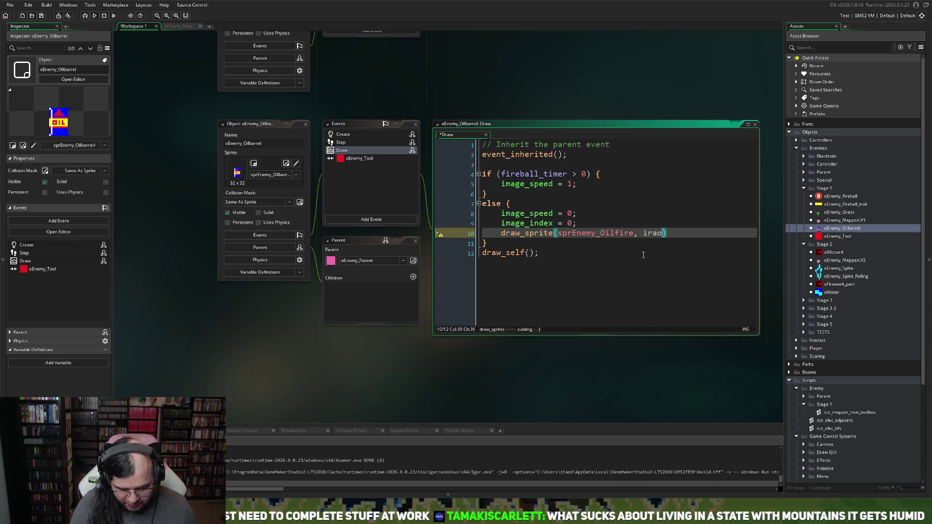
key(BackSpace)
text(ndom)
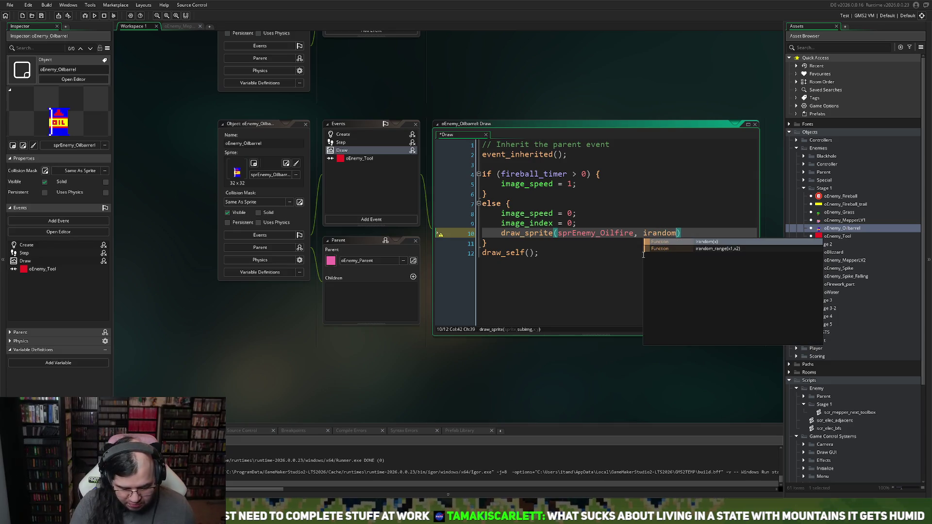
text((3), x, )
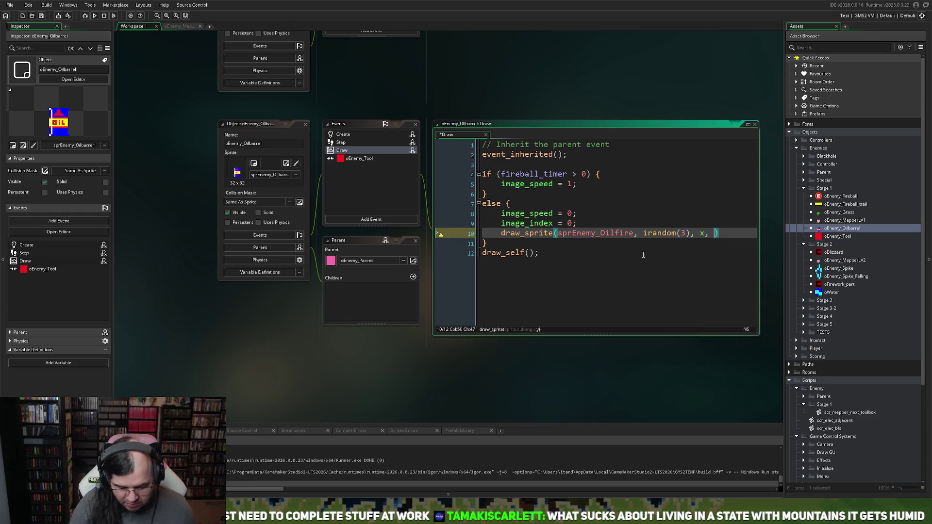
text(y)
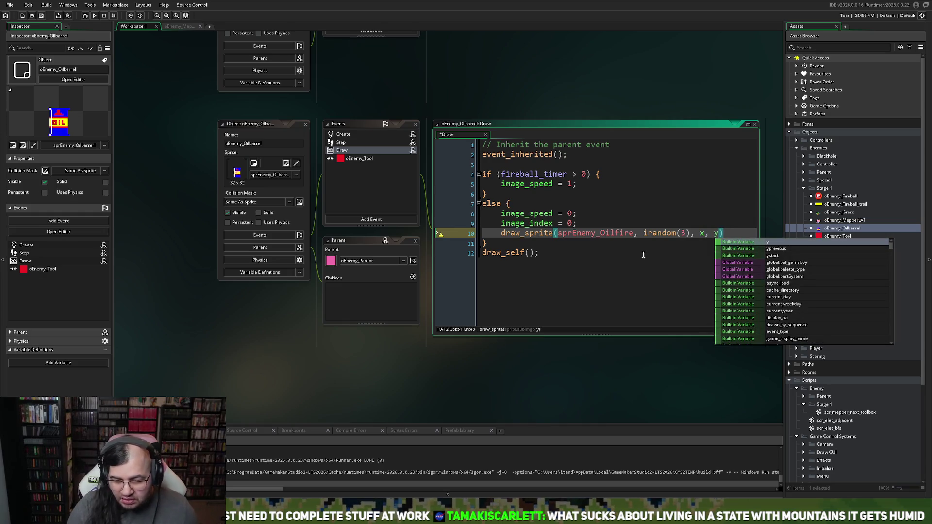
click(734, 234)
text(;)
key(F5)
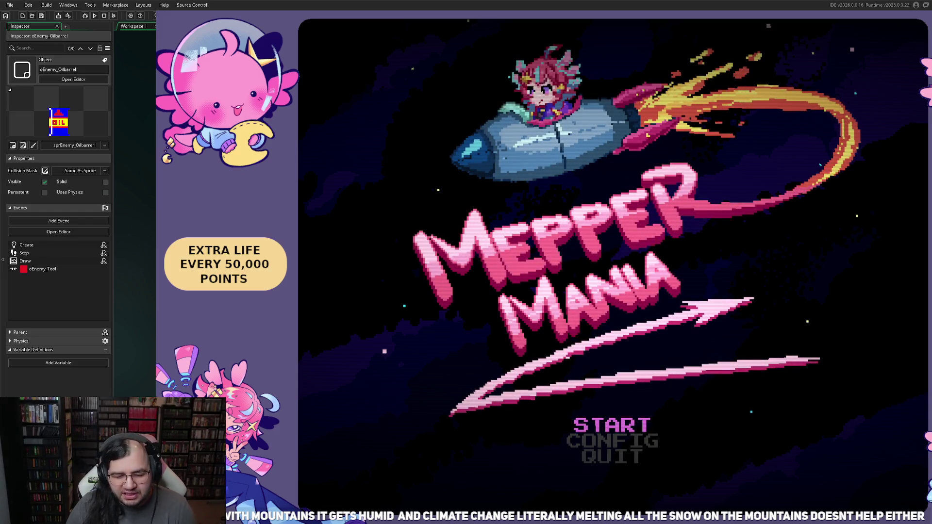
Start a new game from the title, check the burning barrels, then quit to the Draw code.
key(Return)
key(Return)
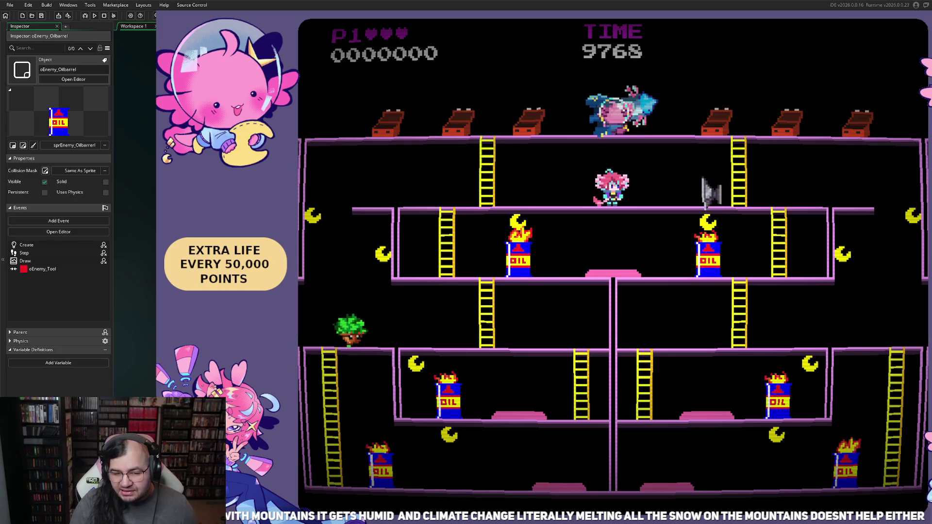
key(Escape)
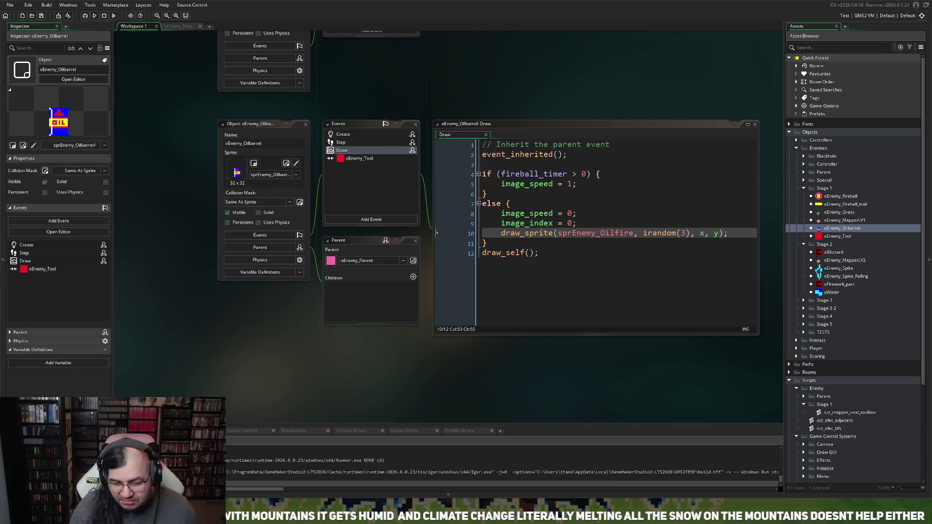
Move the draw_sprite call from the else block to below image_speed = 1.
drag(728, 234, 501, 233)
key(ctrl+c)
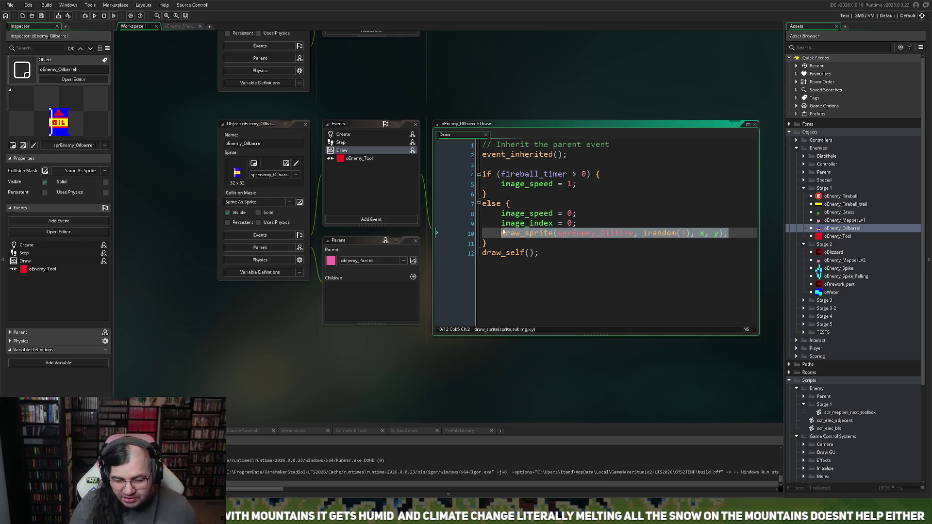
key(BackSpace)
key(BackSpace)
key(BackSpace)
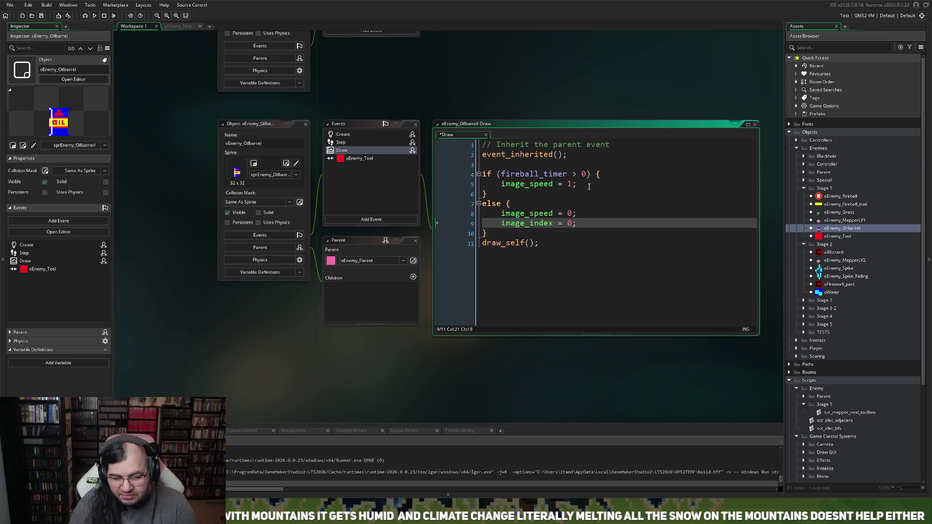
click(580, 185)
key(Return)
key(ctrl+v)
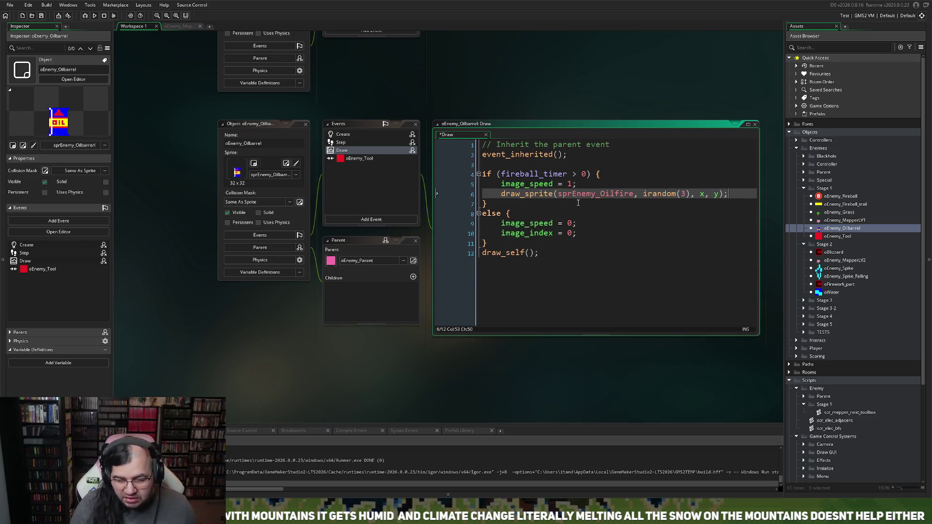
Replace the irandom(3) frame argument with image_index*2 and run the game again.
click(683, 193)
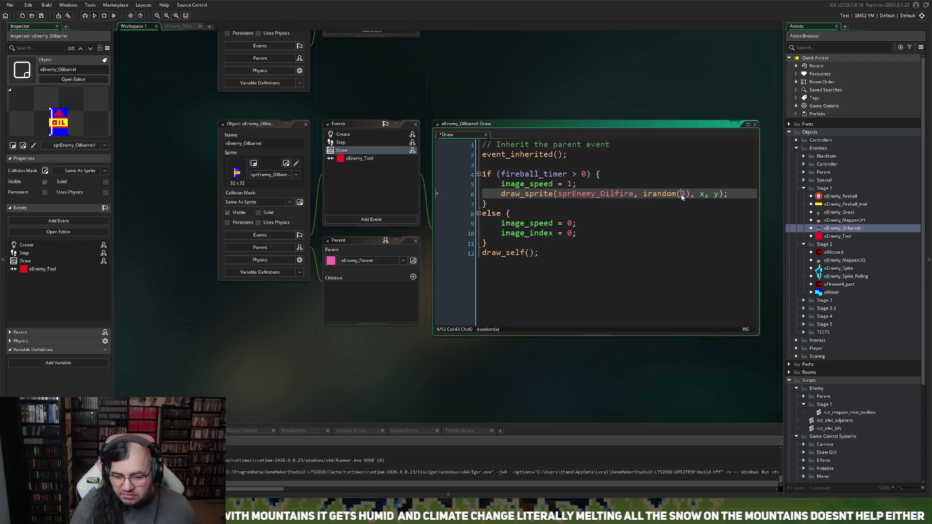
mouse_move(690, 194)
mouse_down()
mouse_move(631, 195)
mouse_move(647, 198)
mouse_up()
key(BackSpace)
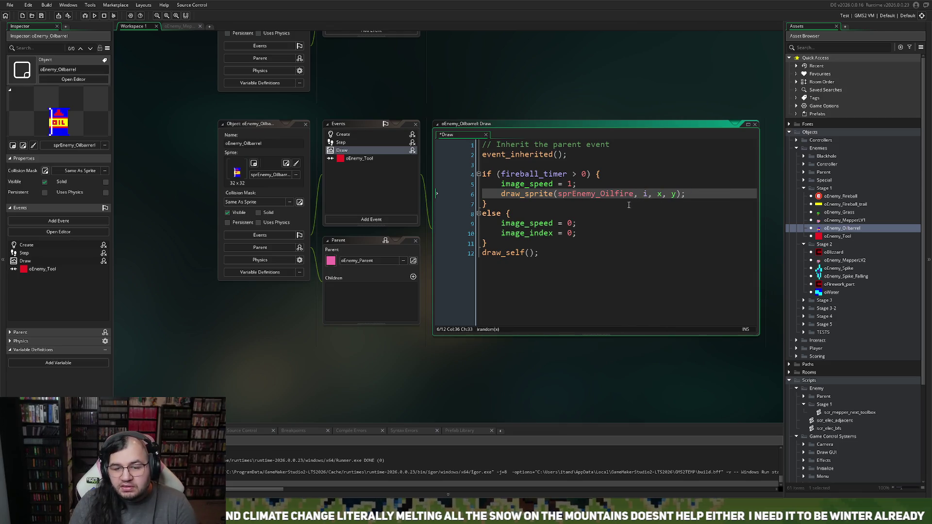
key(BackSpace)
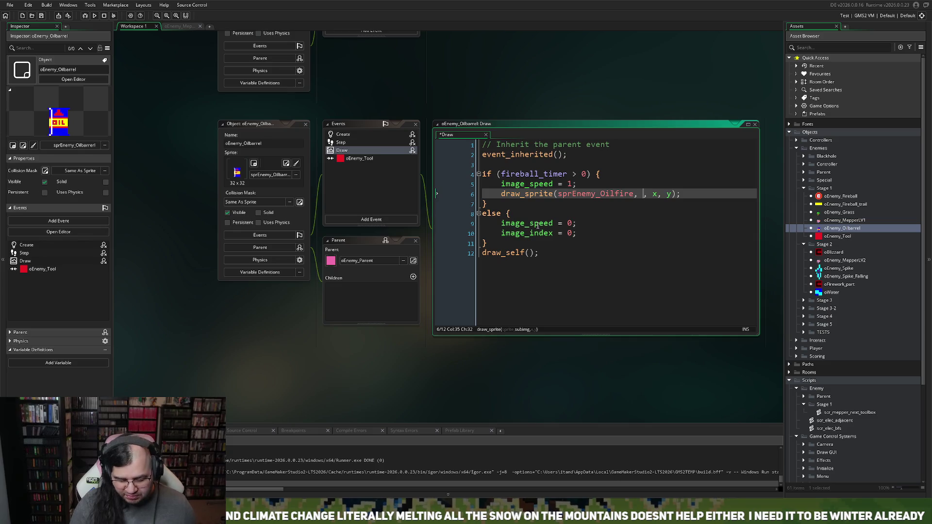
text(image)
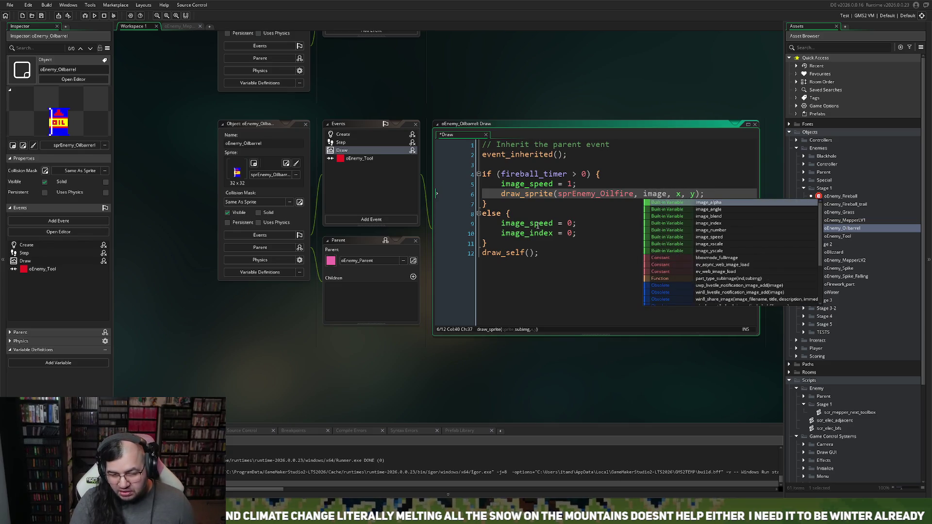
text(_)
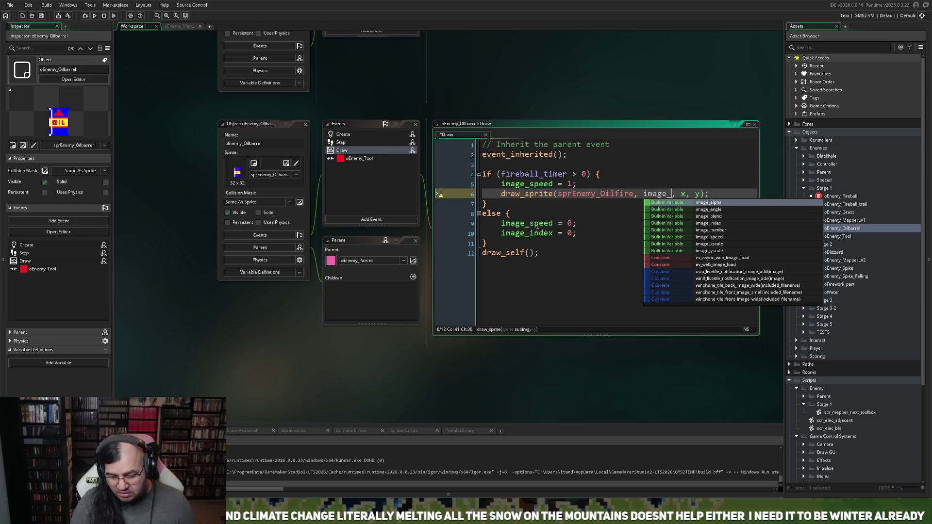
text(in)
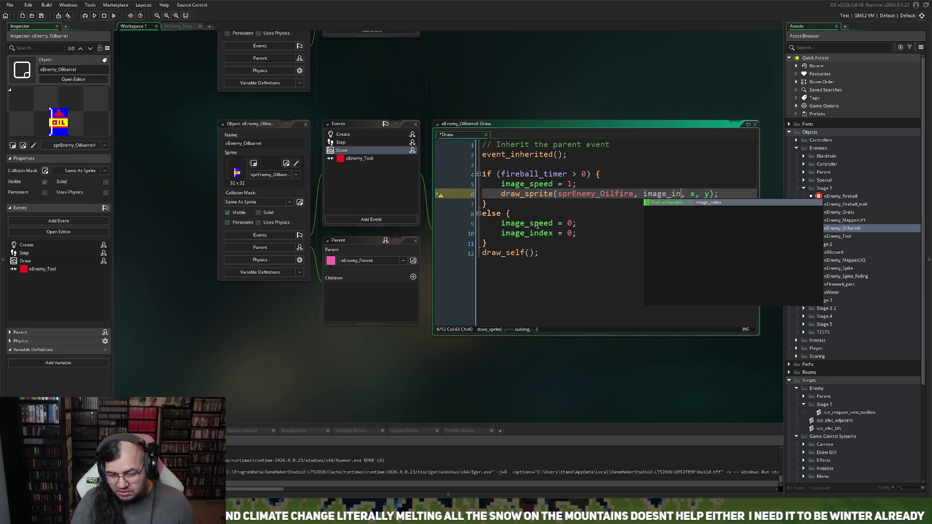
key(Return)
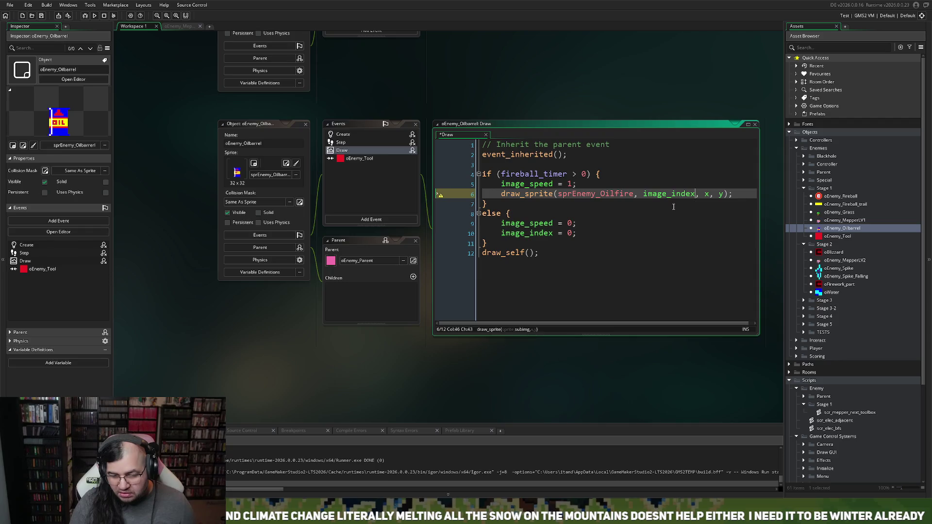
text(*2)
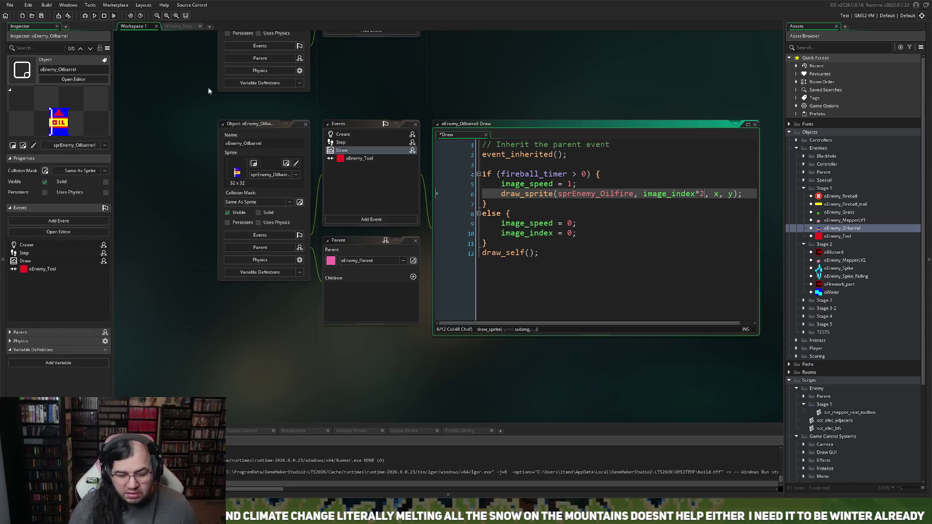
click(95, 15)
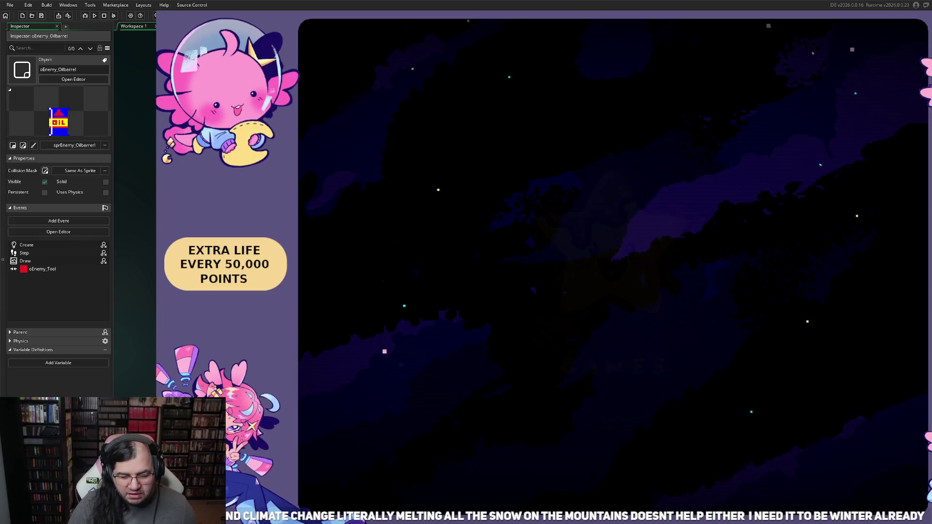
Start the stage from the title menu and move the player left along the top floor.
key(Return)
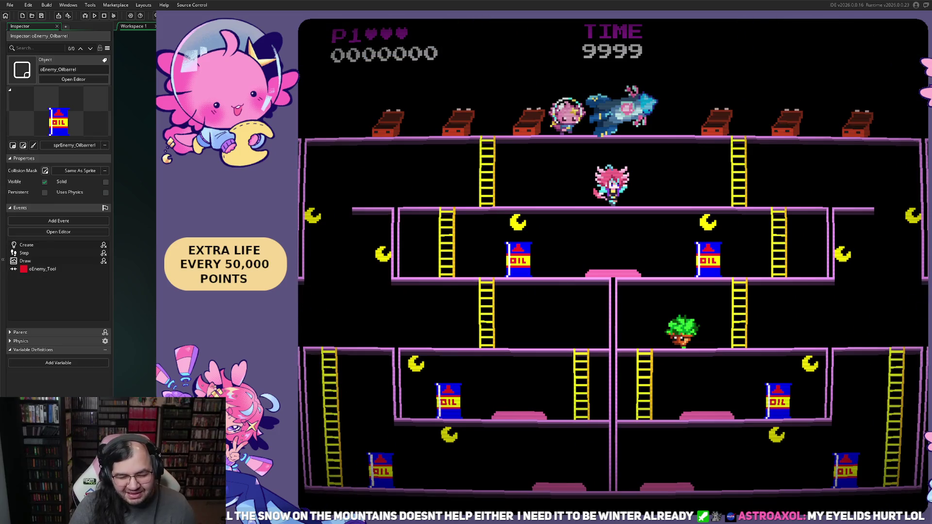
key(Left)
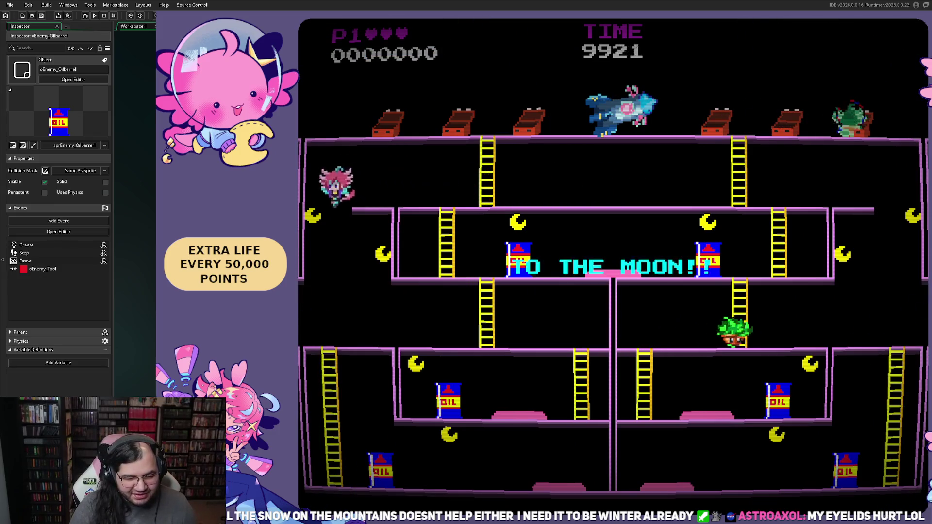
Drop to a lower floor, climb down the ladder and jump over passing enemies.
key(Right)
key(Down)
key(Left)
key(space)
key(space)
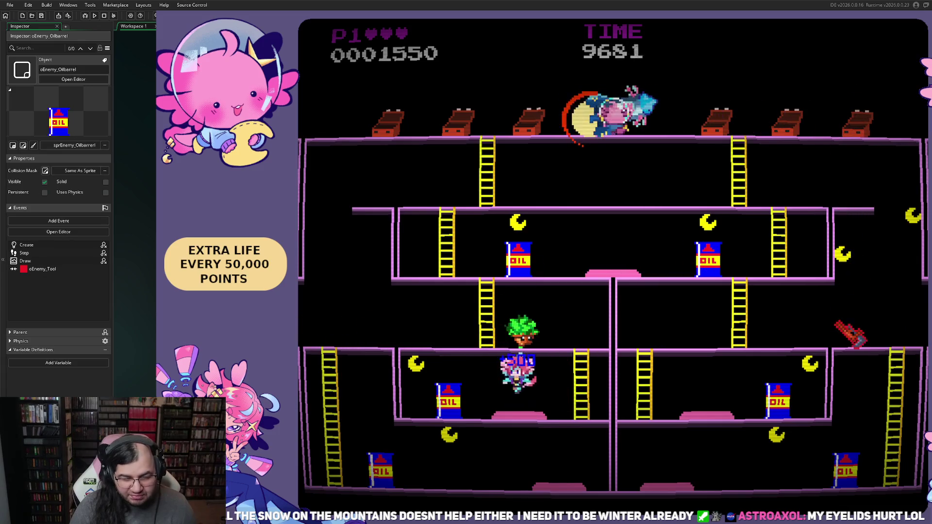
Climb to the middle floor, jump enemies, then run right along the bottom floor.
key(space)
key(Right)
key(Up)
key(Left)
key(Up)
key(Right)
key(space)
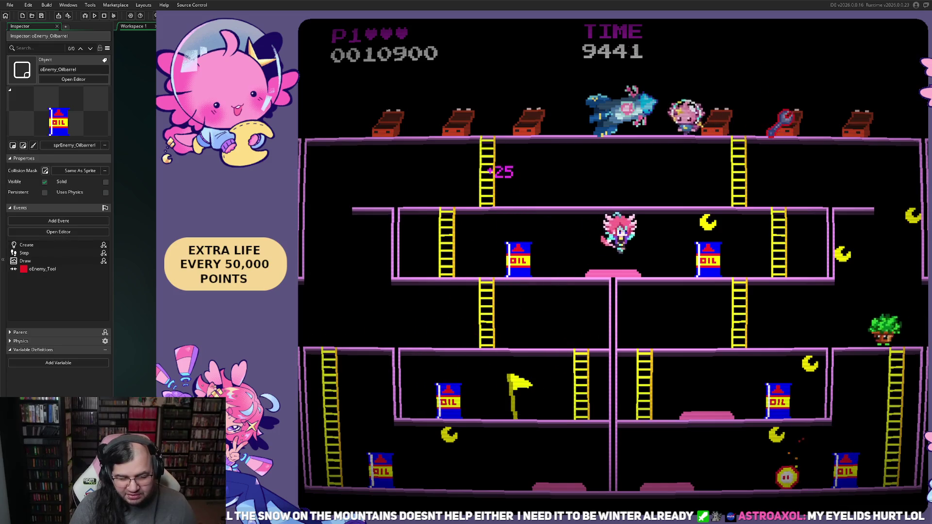
key(space)
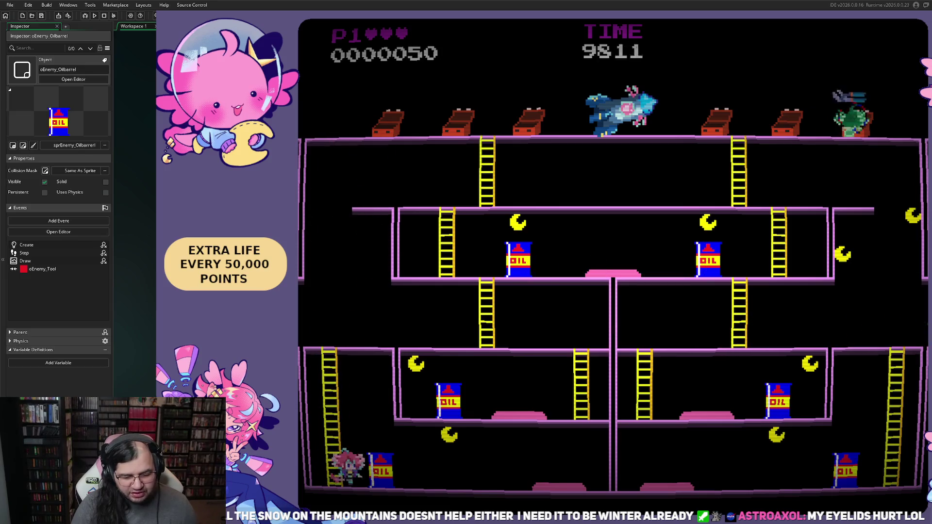
key(Right)
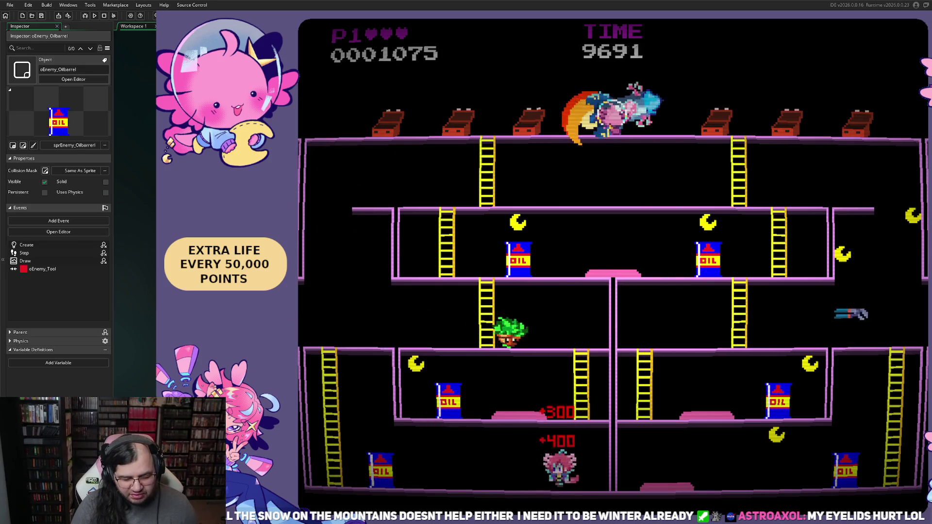
Run left along the bottom floor and climb the ladder to clear Neptune Mission 1.
key(Left)
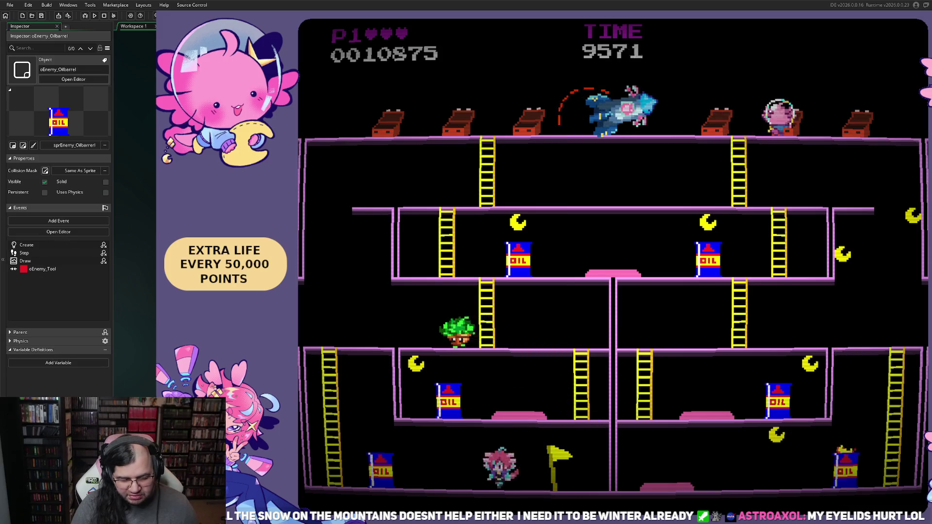
key(Up)
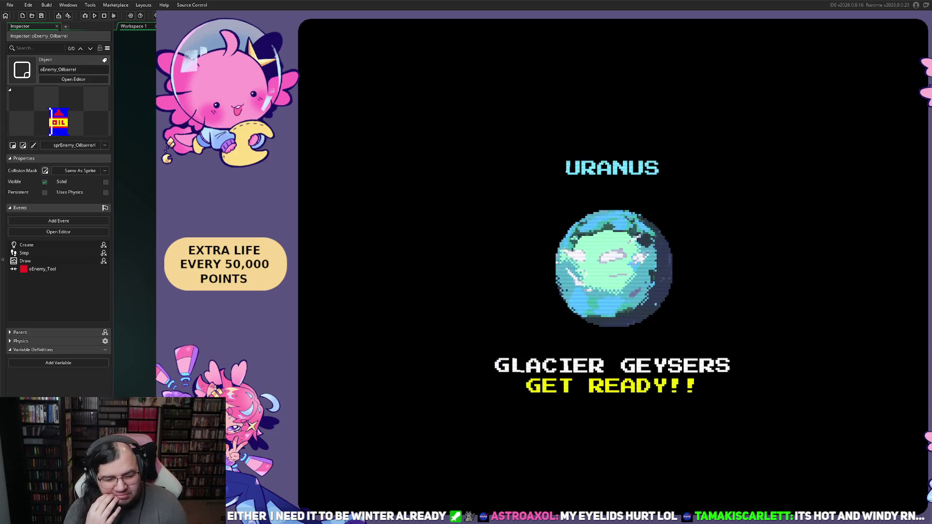
Pause the Uranus intro, exit to the title, and start the Neptune Perilous Pitstop stage.
key(Escape)
key(Down)
key(Return)
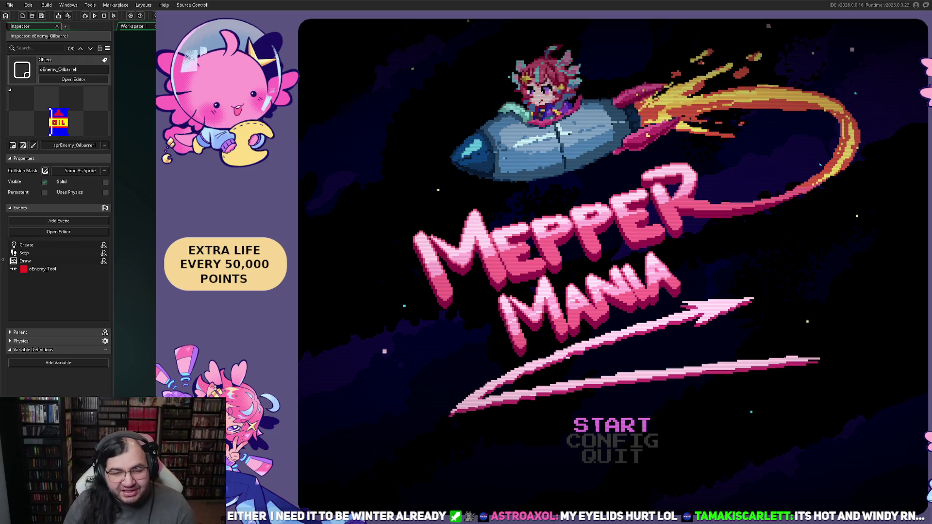
key(Return)
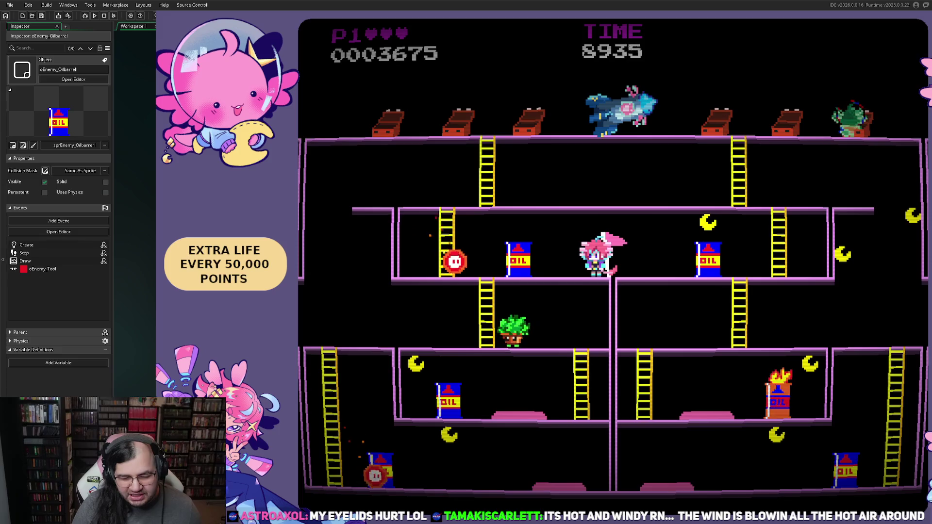
Run the player left to the oil barrel, then right past the flag and back onto it.
key(Left)
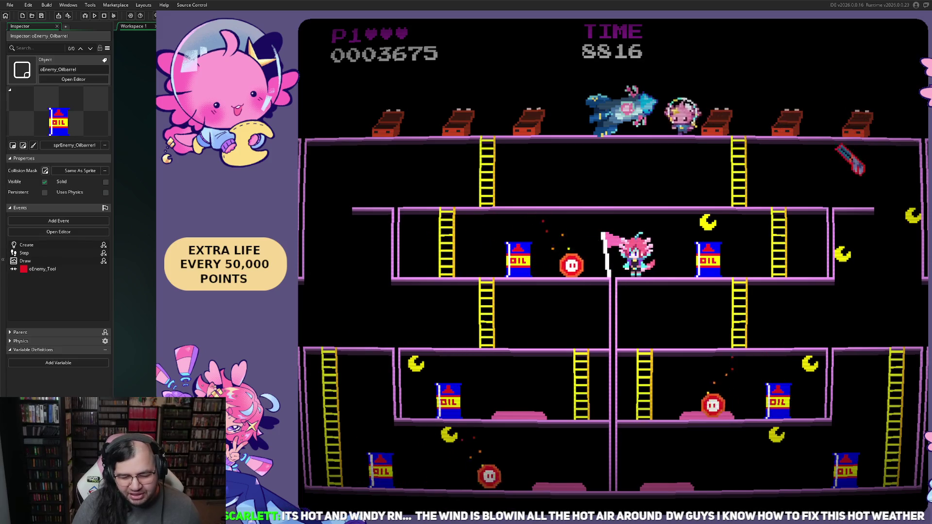
key(Right)
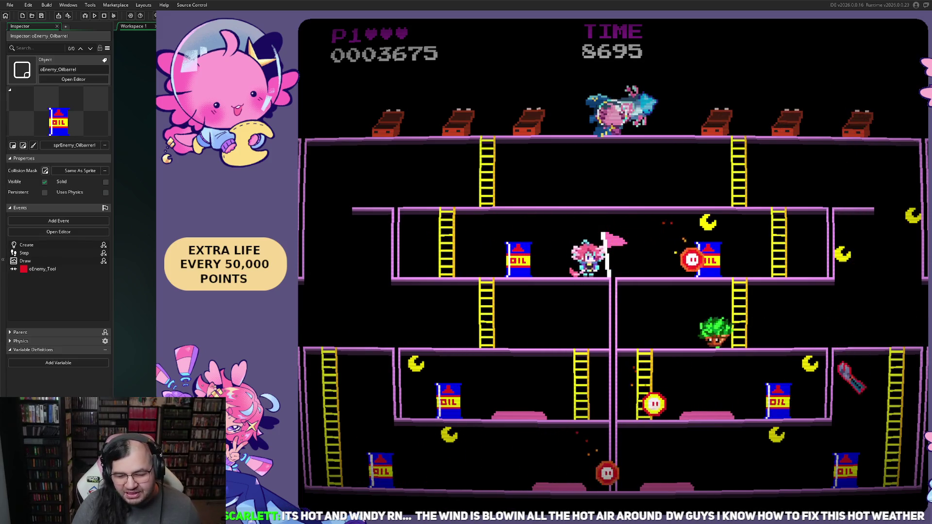
key(Left)
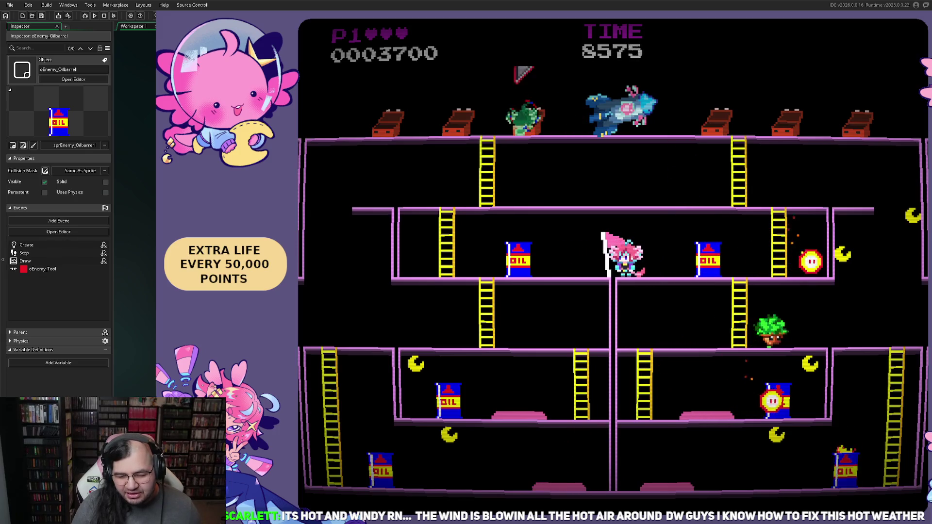
key(Left)
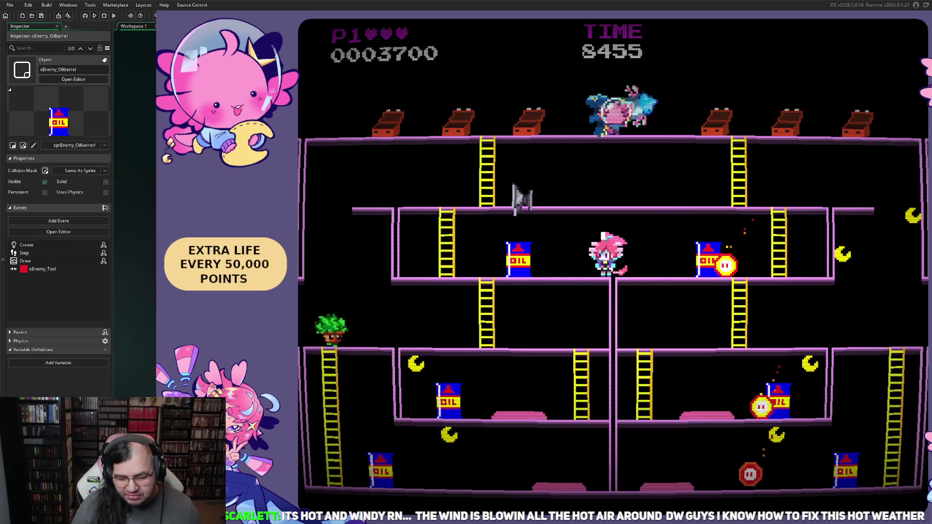
Move the player right to the oil barrel, past it, and back to stand beside it.
key(Right)
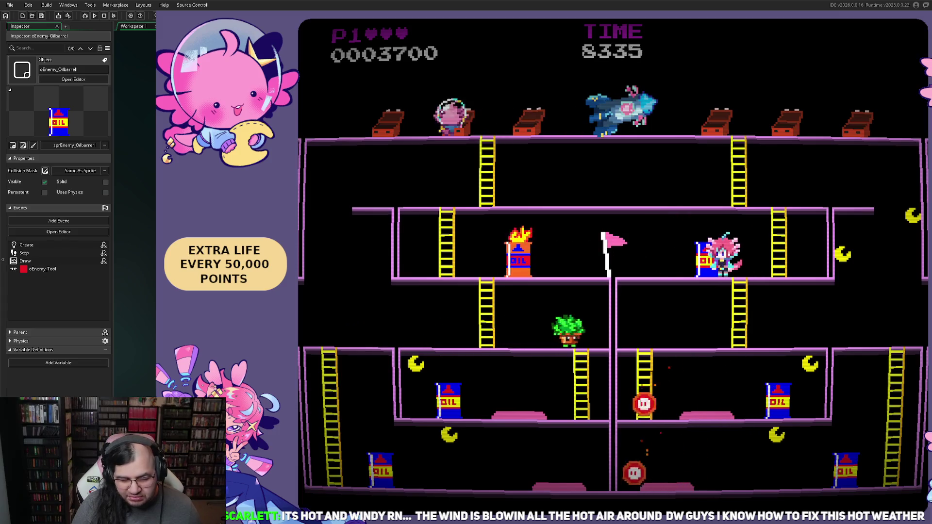
key(Right)
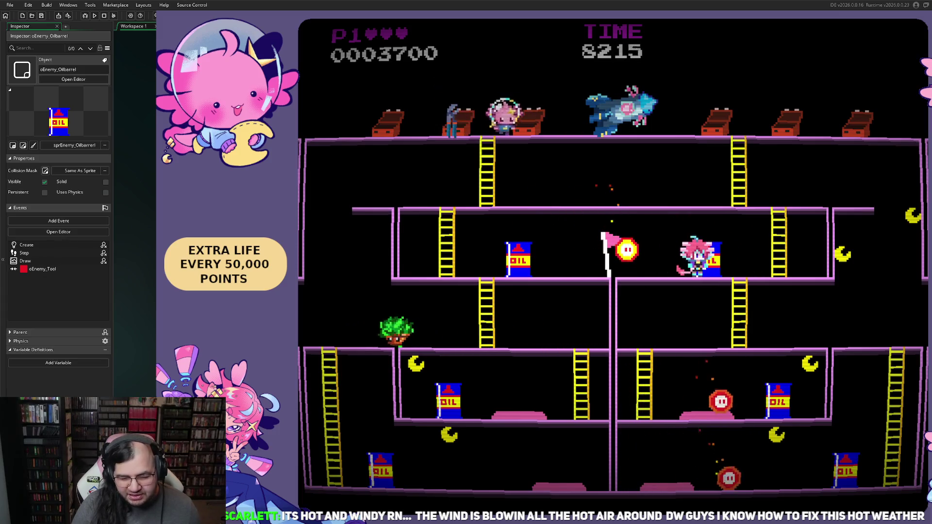
key(Left)
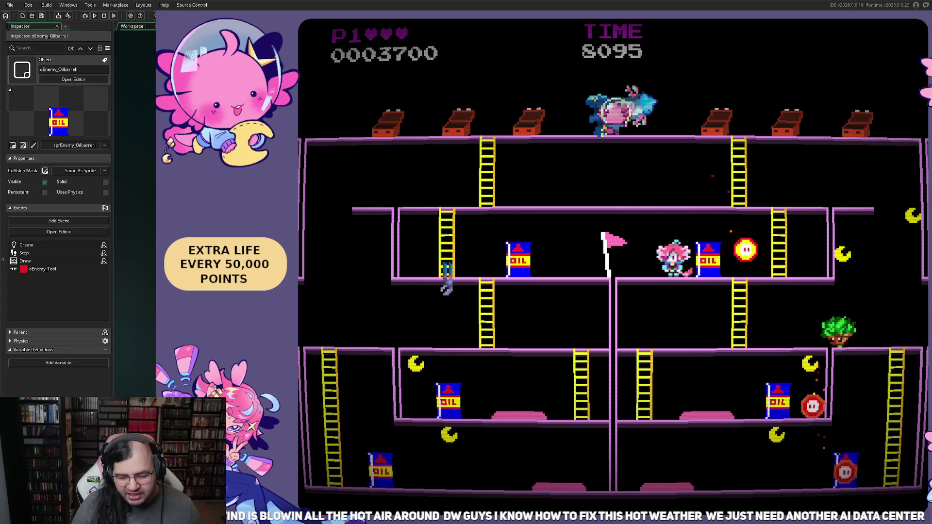
key(Right)
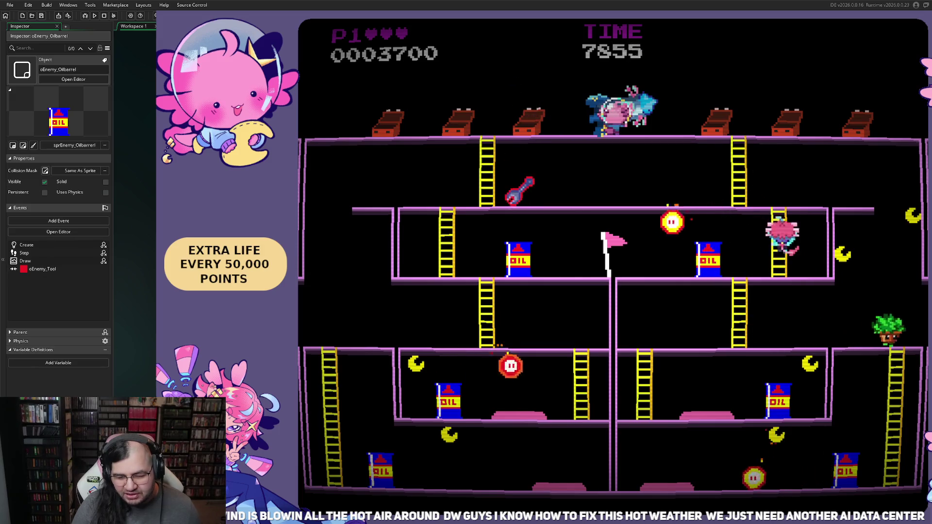
Climb the ladder beside the barrel, run along the floor, and resume play after respawning.
key(Left)
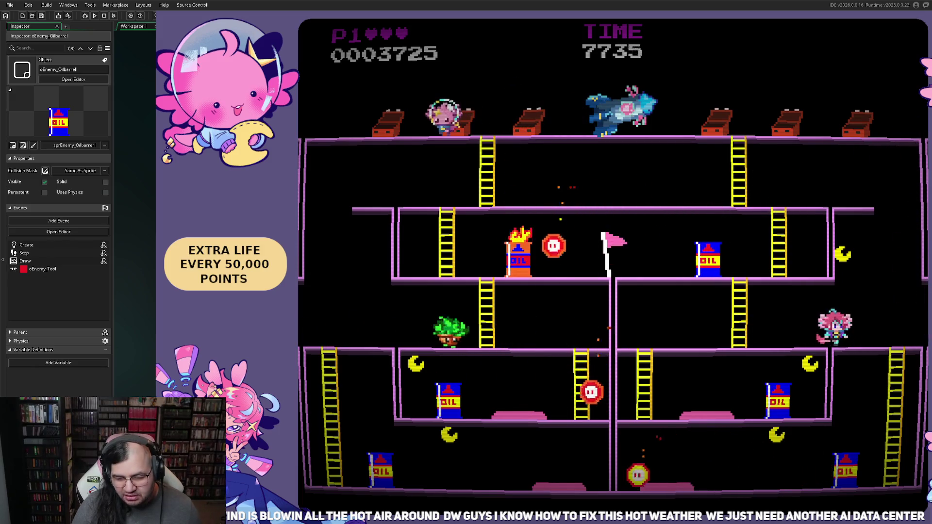
key(Up)
key(Right)
key(Up)
key(Right)
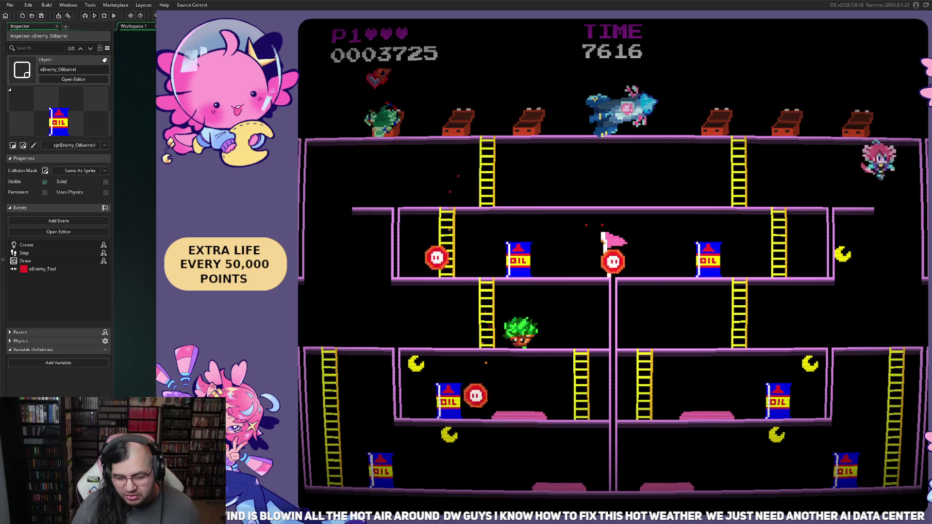
key(Left)
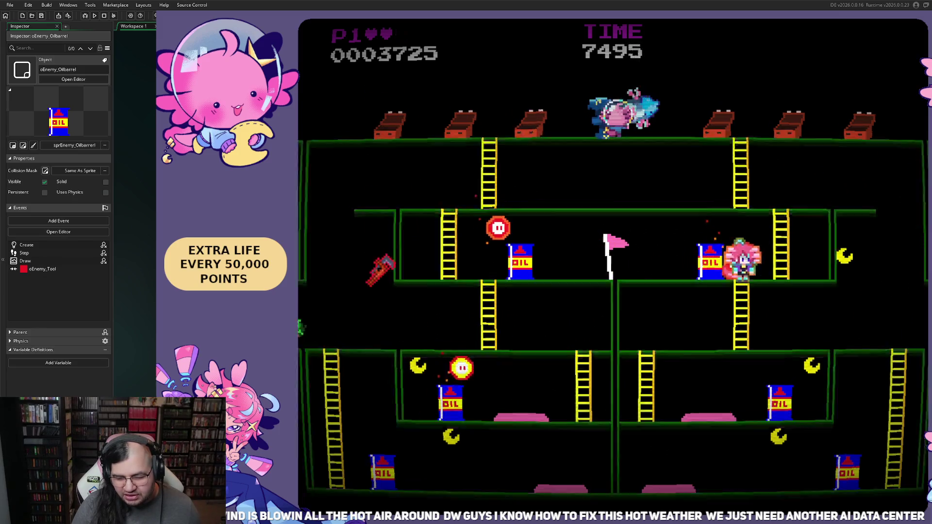
key(Right)
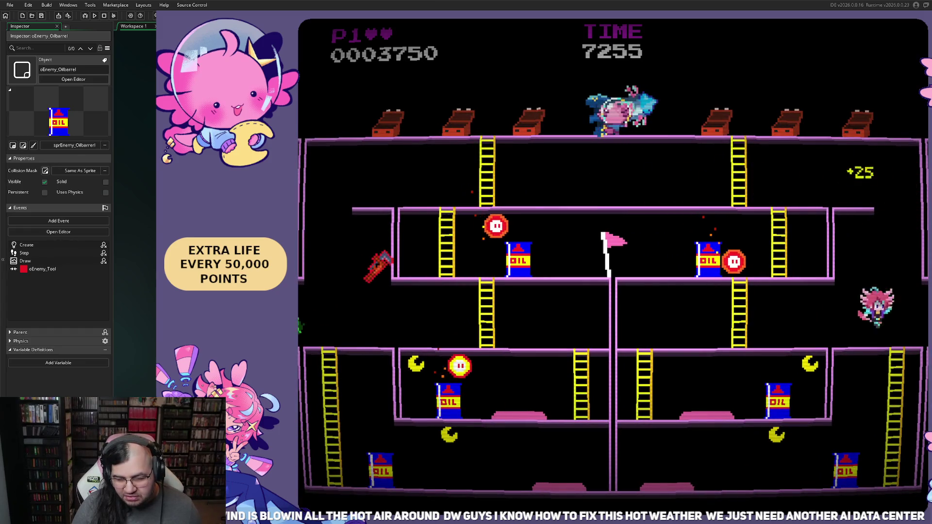
Climb the ladders to the upper right, drop a floor, climb back, and reach the floor's end.
key(Left)
key(Up)
key(Right)
key(Up)
key(Right)
key(Left)
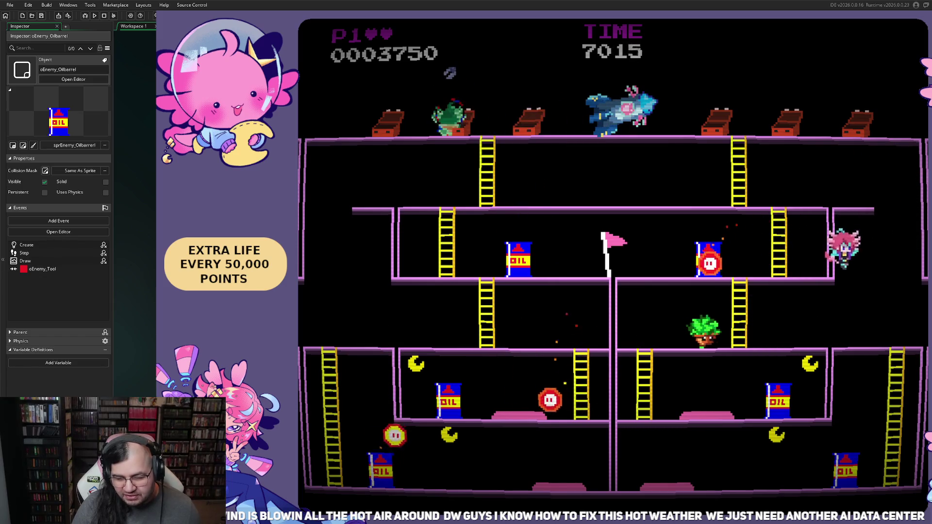
key(Up)
key(Right)
key(Right)
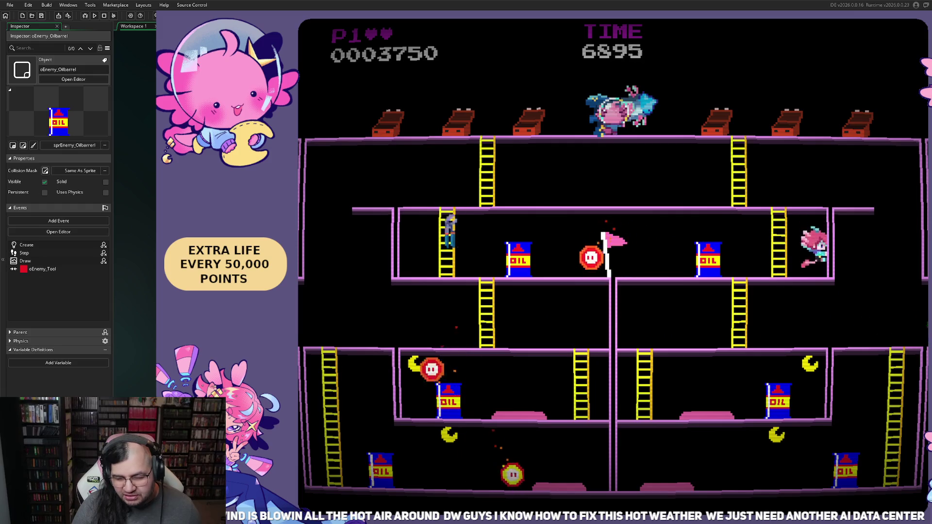
Run right, drop to the lower floor, and climb back up the two ladders.
key(Right)
key(Left)
key(Right)
key(Left)
key(Up)
key(Right)
key(Up)
key(Right)
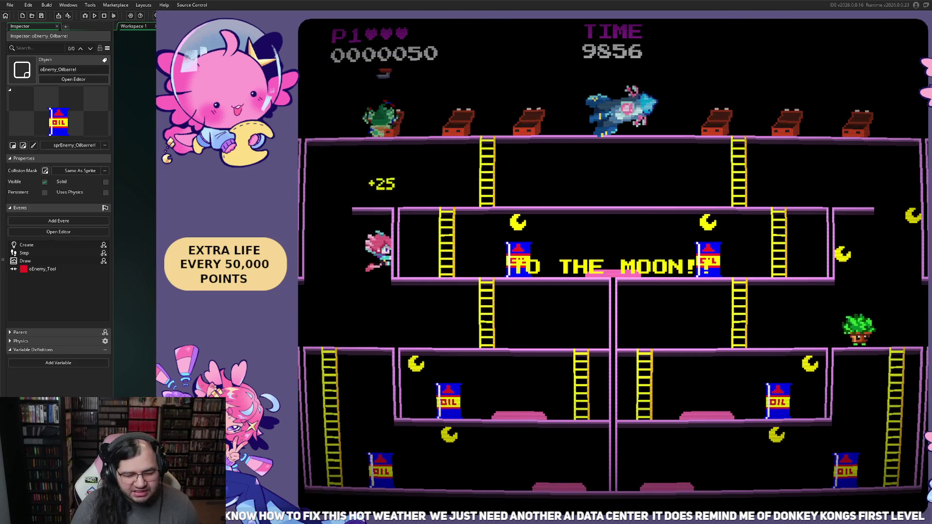
Jump for bonus points, climb from the oil barrel, drop off the ledge, and jump enemies.
key(Left)
key(Left)
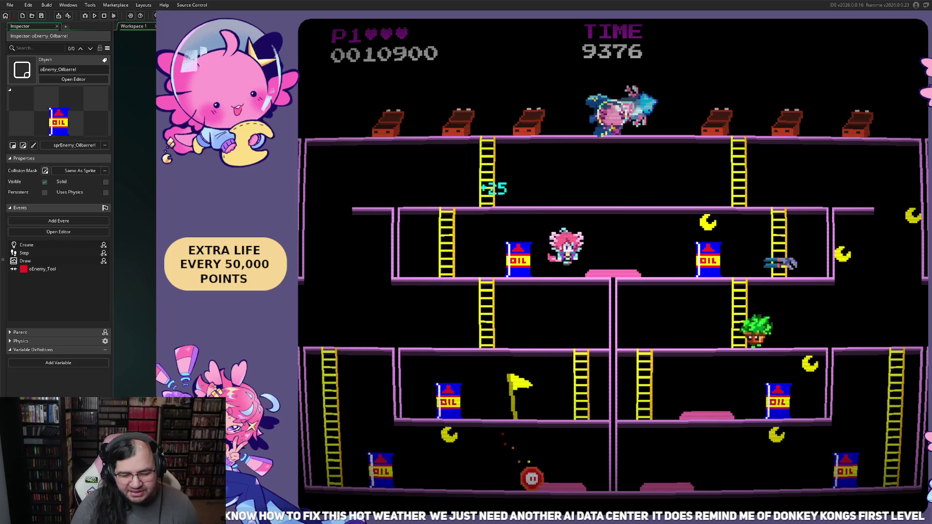
key(space)
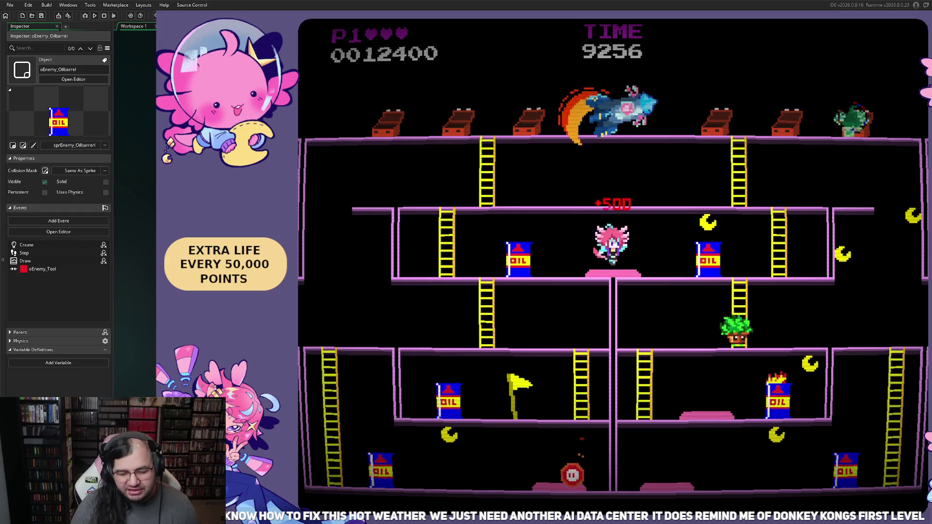
key(Right)
key(Up)
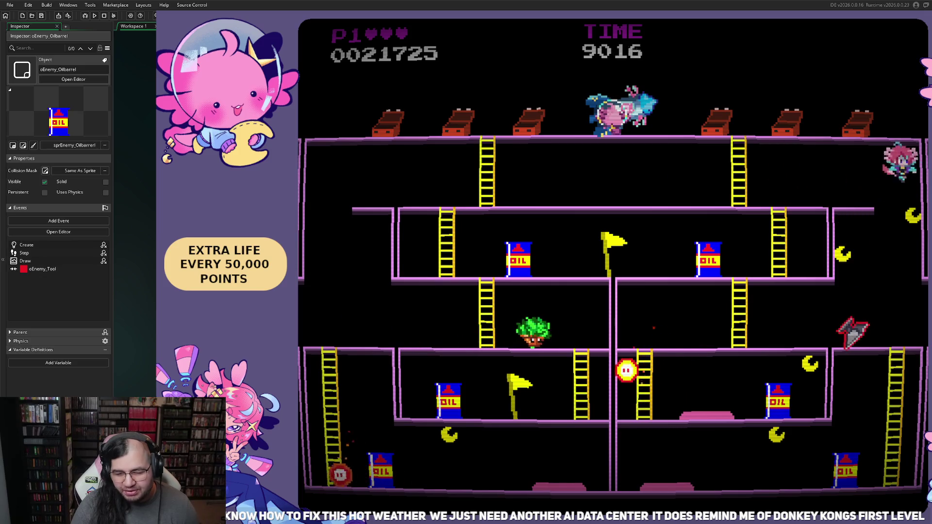
key(Left)
key(Left)
key(space)
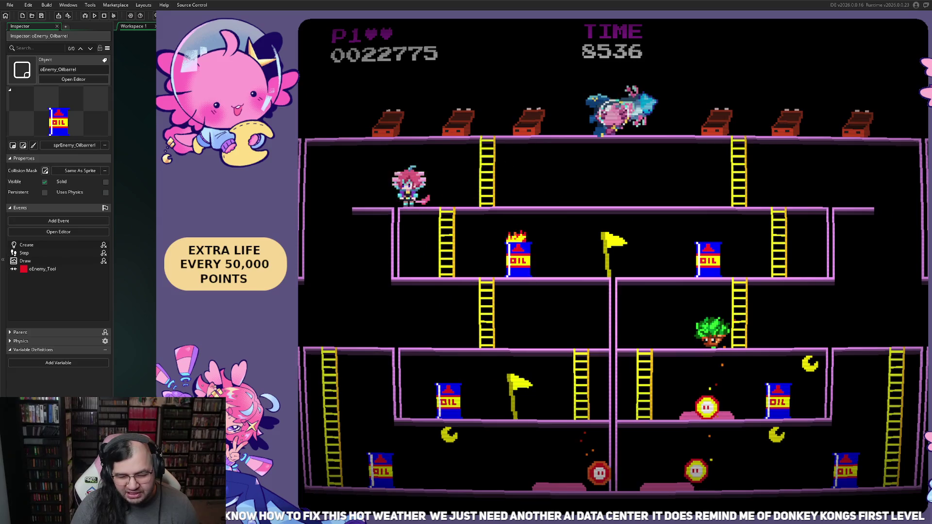
Drop to the bottom floor and run back left toward the oil barrel.
key(Left)
key(Right)
key(Right)
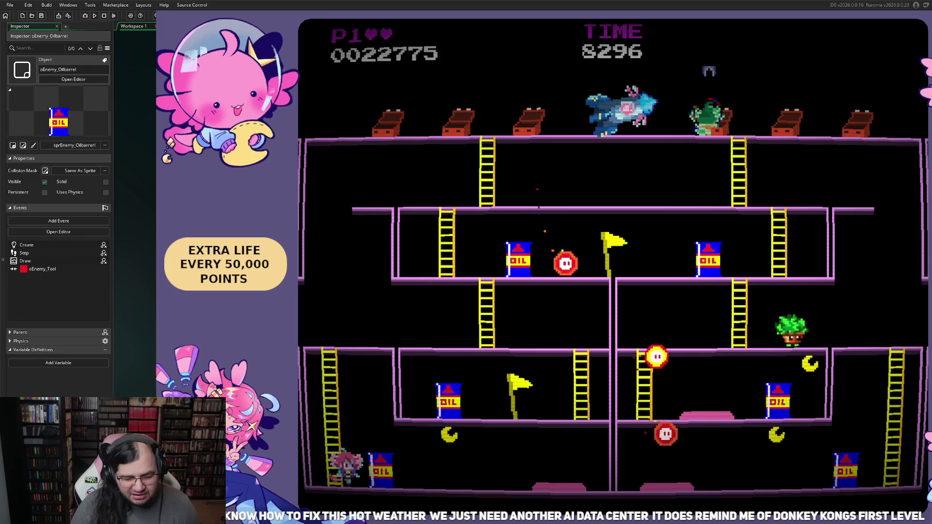
key(space)
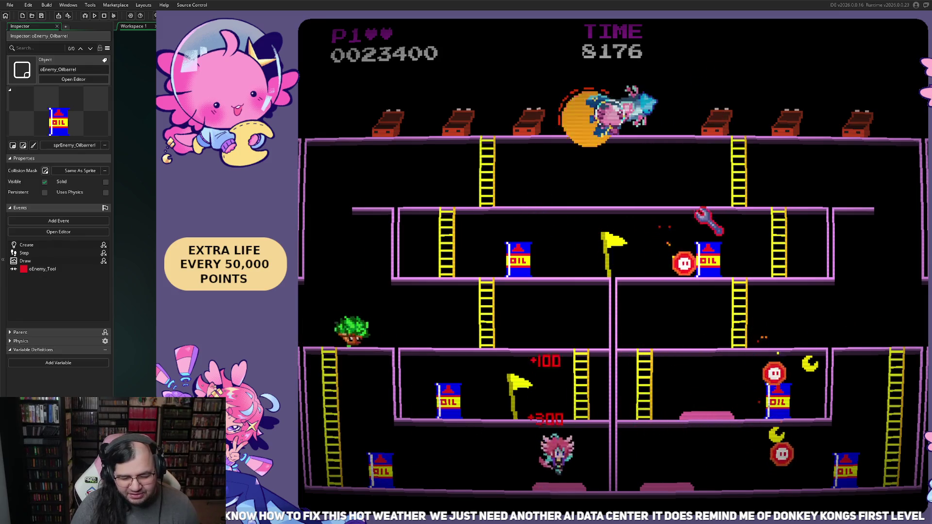
key(Left)
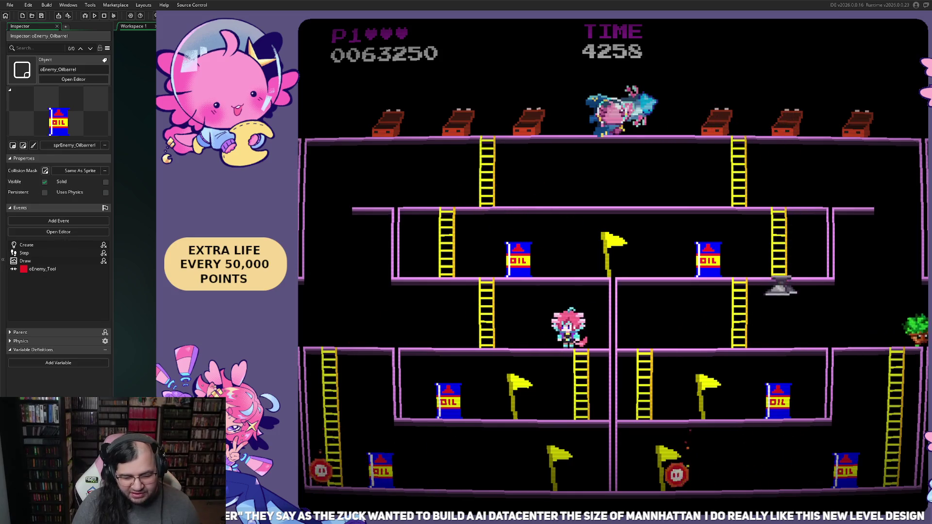
Climb down the ladder and move the player right and then left along the floor.
key(Right)
key(Left)
key(Down)
key(Right)
key(Right)
key(Left)
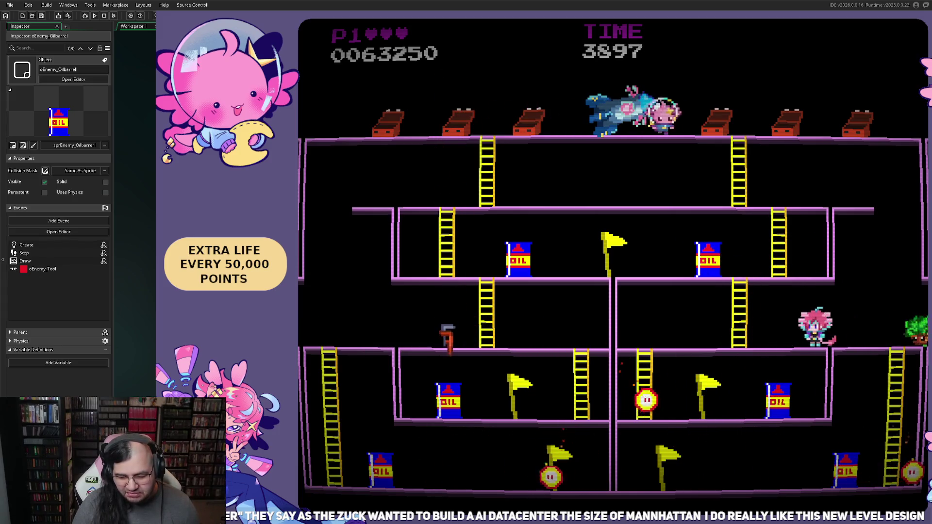
Climb up to the top floor to finish Perilous Pitstop and bring back the Neptune intro.
key(Right)
key(Left)
key(Up)
key(Left)
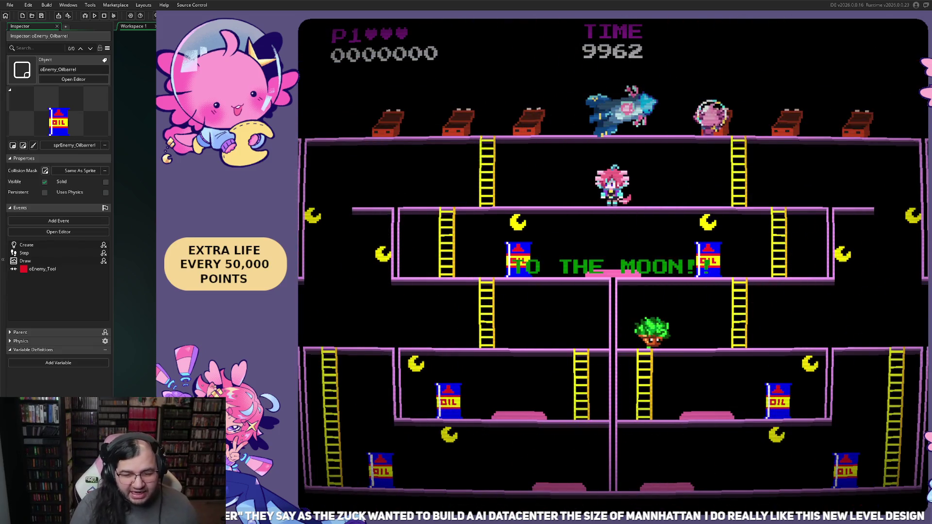
Collect the moons on the second tier, bounce for points, and run past the oil drum.
key(Left)
key(Right)
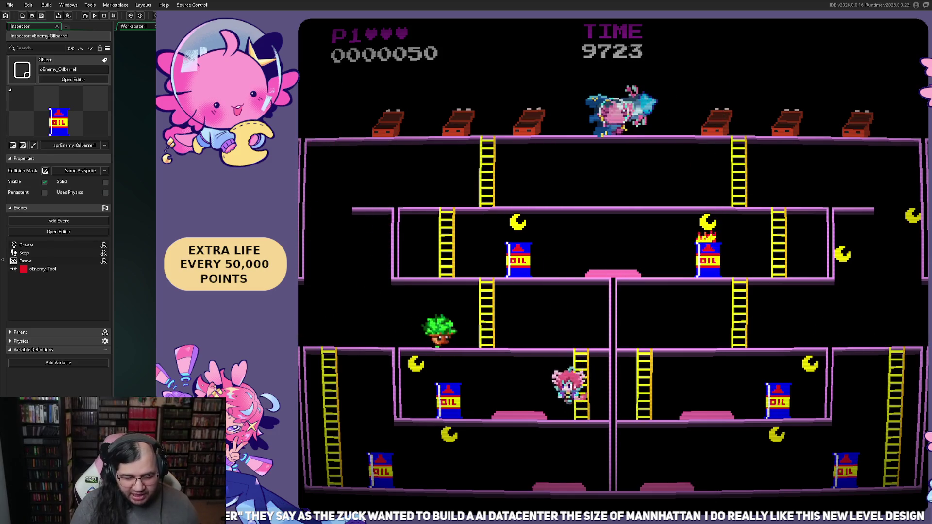
key(space)
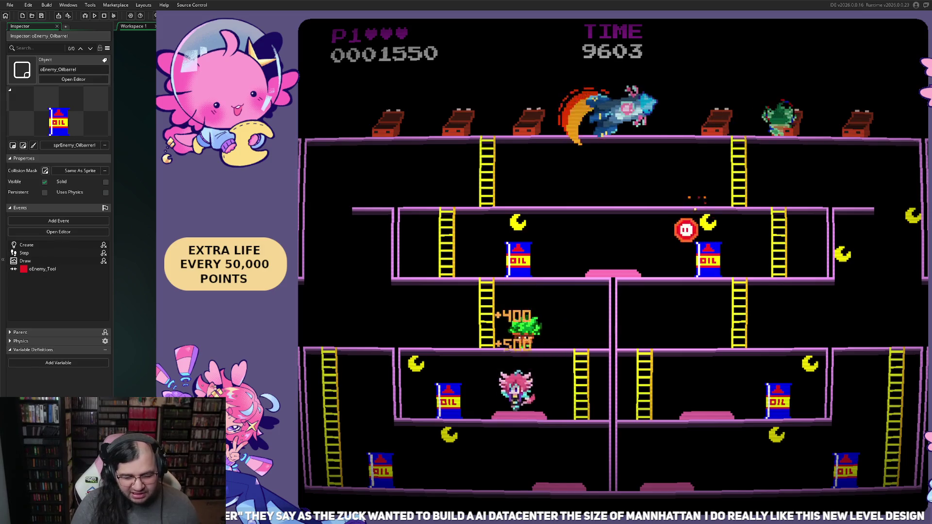
key(Left)
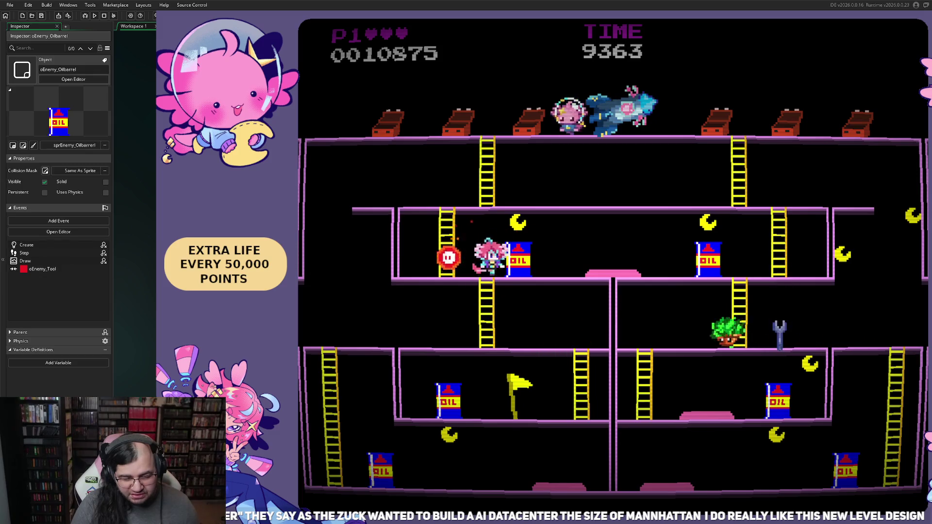
key(Right)
key(space)
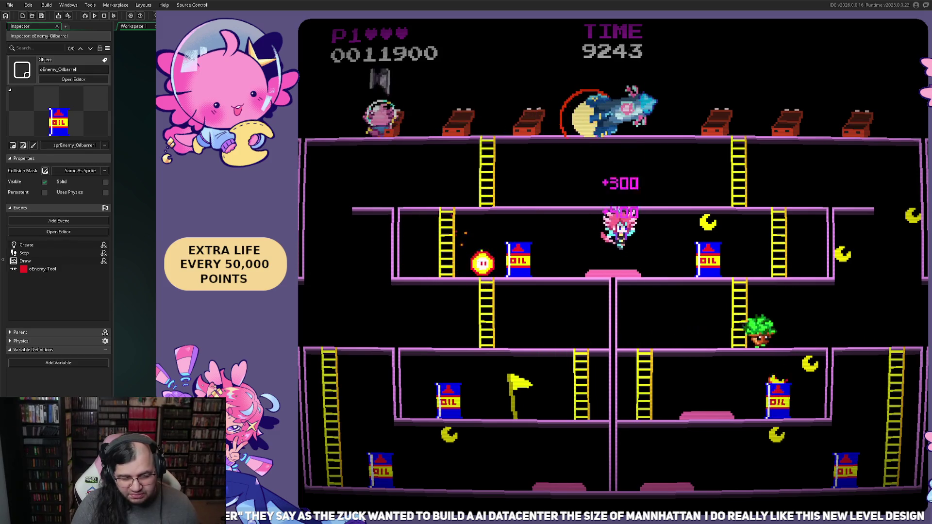
Move up onto the upper platform, drop back to the second tier, and jump toward a fireball.
key(Right)
key(Right)
key(Up)
key(Left)
key(Left)
key(Down)
key(Right)
key(space)
key(space)
key(space)
key(space)
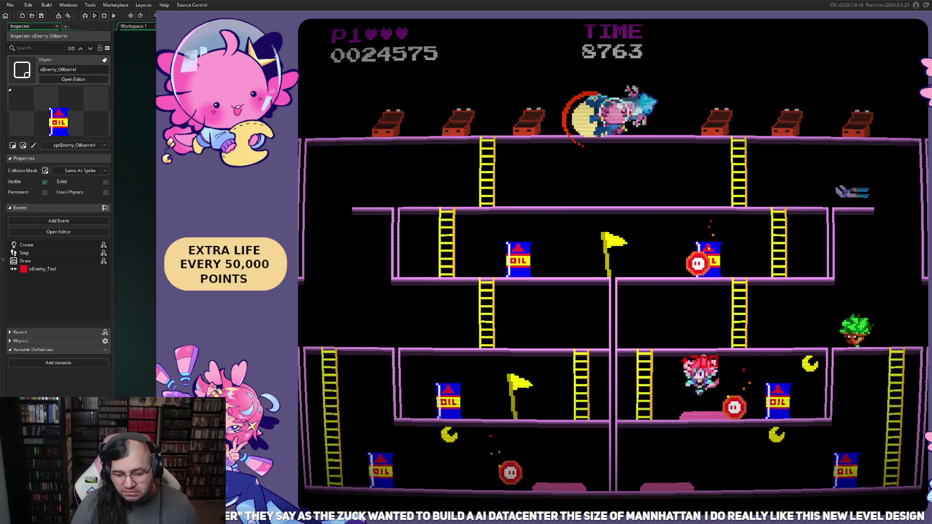
Run along the lower tiers and jump over fireballs on the bottom floor.
key(Right)
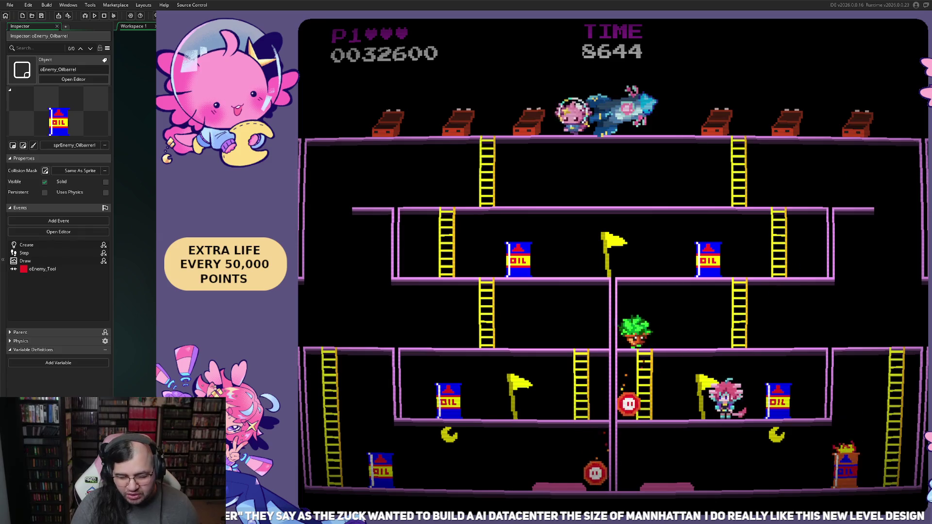
key(Right)
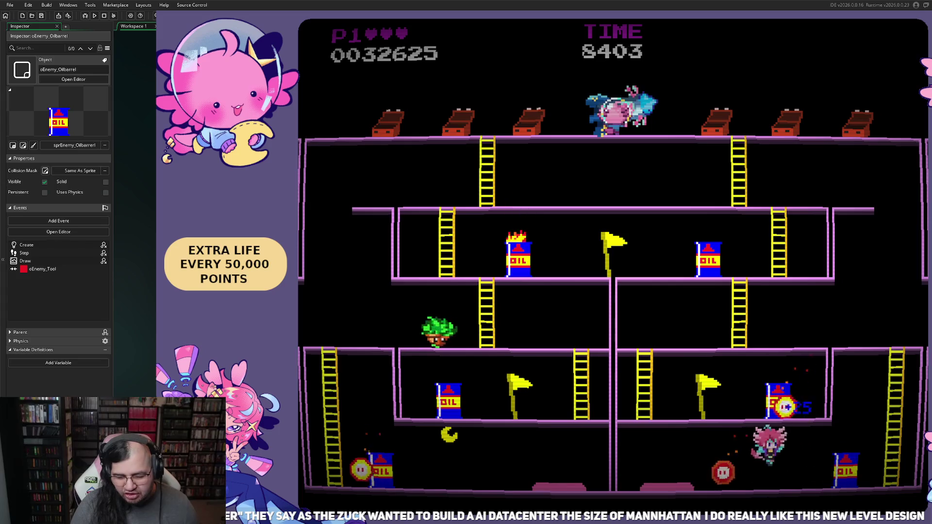
key(Left)
key(space)
key(space)
key(space)
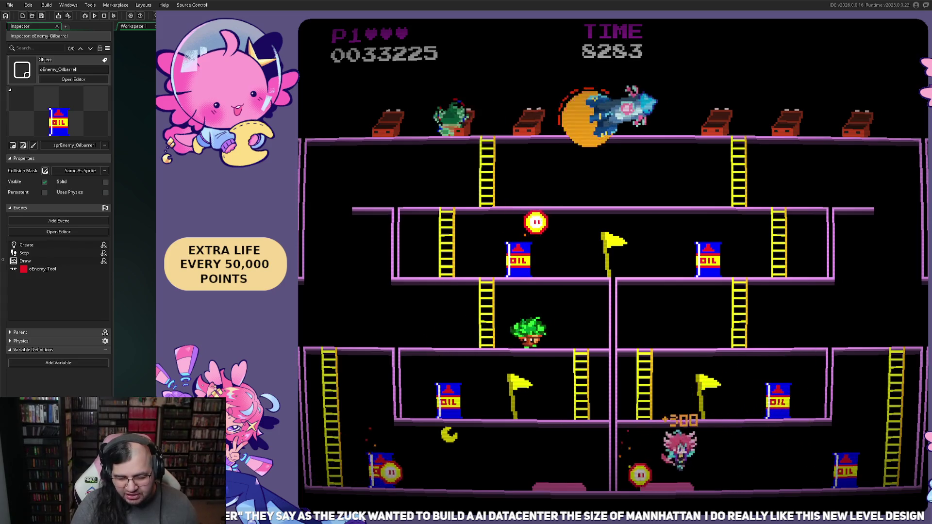
key(space)
key(space)
key(space)
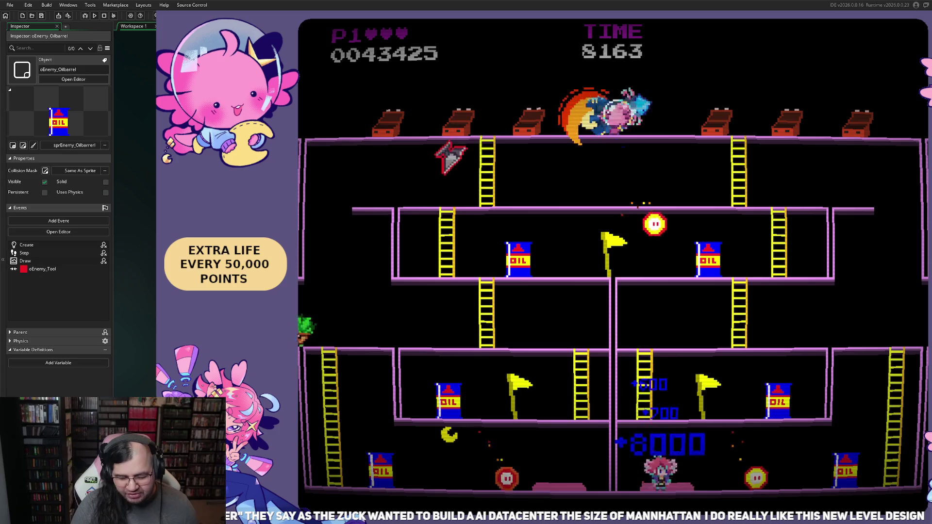
key(Right)
Climb the right ladder to the upper floor.
key(Left)
key(Right)
key(Up)
Climb to the top section, reach the upper-left area, then run right and drop a floor.
key(Left)
key(Up)
key(Right)
key(Up)
key(Left)
key(Up)
key(Left)
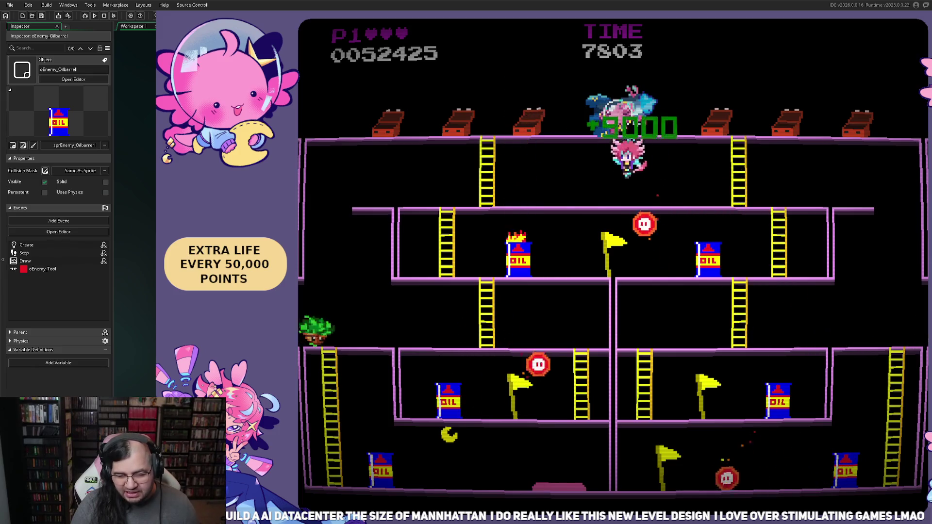
key(Right)
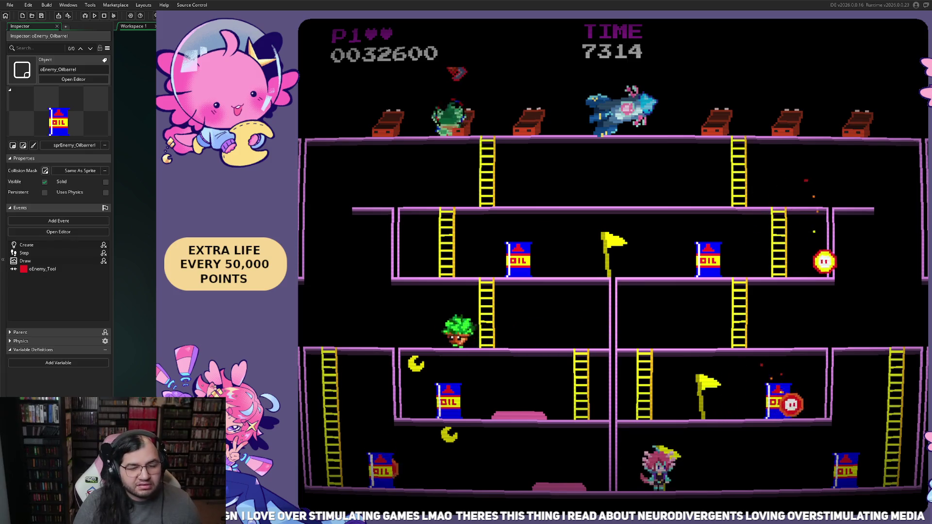
Pause the Mepper Mania playtest with Escape to show the Return/Retry/Config/Exit menu.
key(Escape)
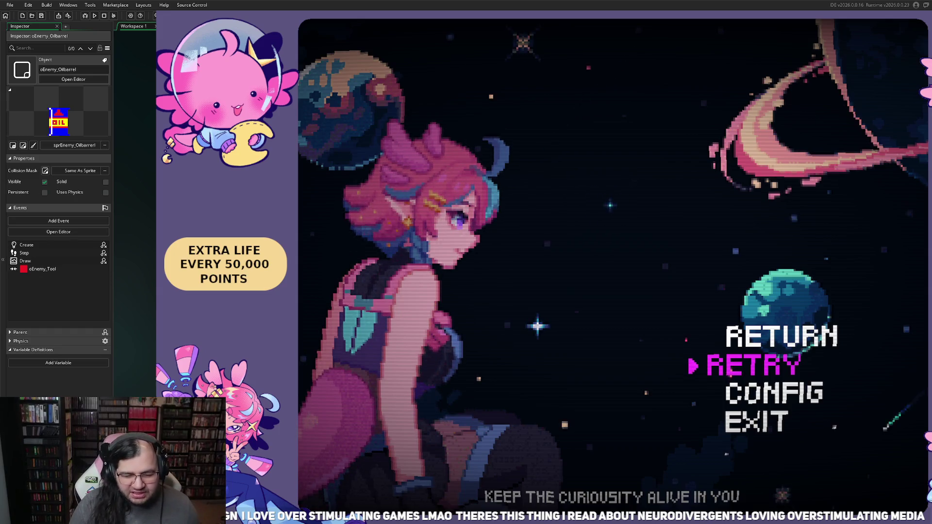
Retry the stage, then run to the ladders and climb to the second floor.
key(Return)
key(Right)
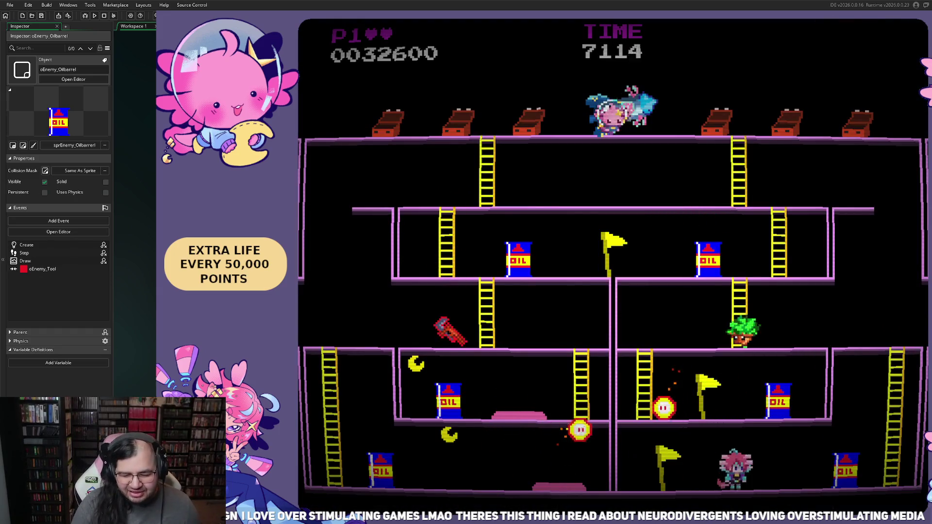
key(Left)
key(Up)
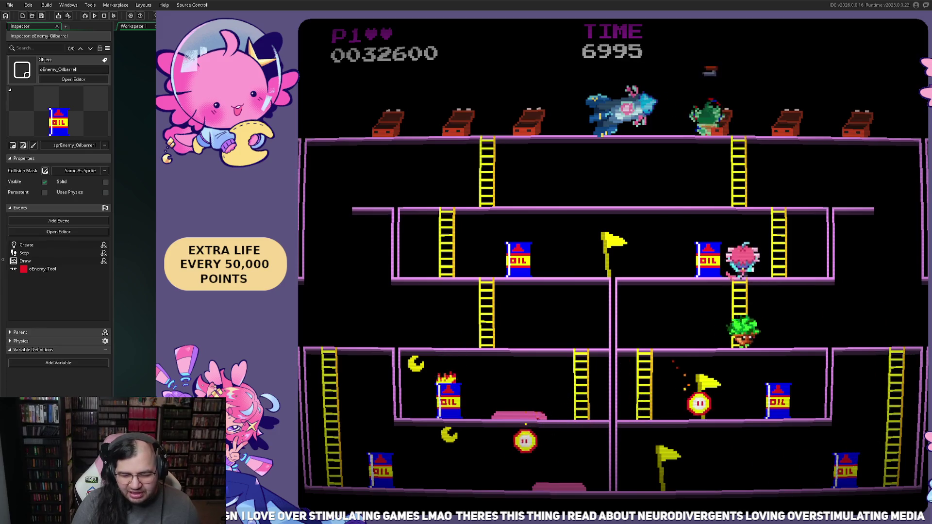
key(Left)
Climb down a ladder on the left, cross the floor, and descend the right ladder.
key(Left)
key(Down)
key(Left)
key(Right)
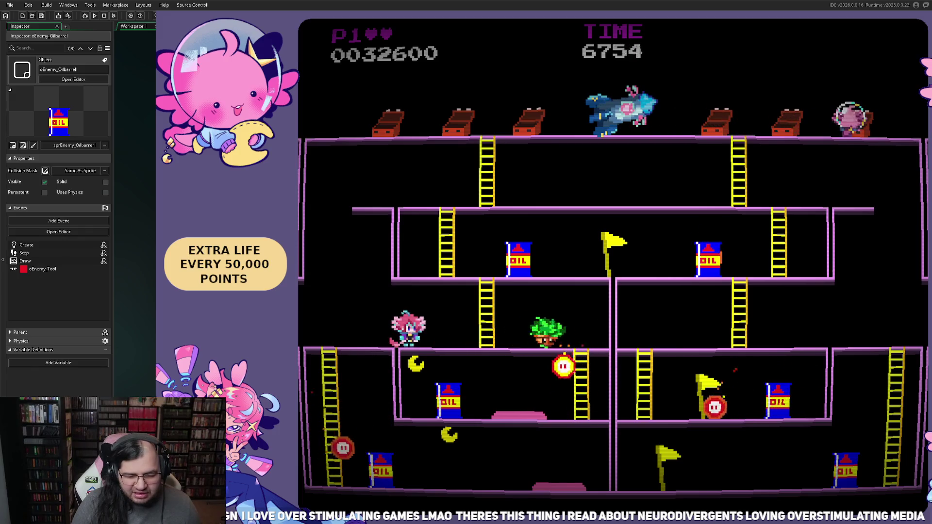
key(Right)
key(Down)
Jump a fireball for points, grab the crescent, and climb the right ladder.
key(Left)
key(space)
key(Right)
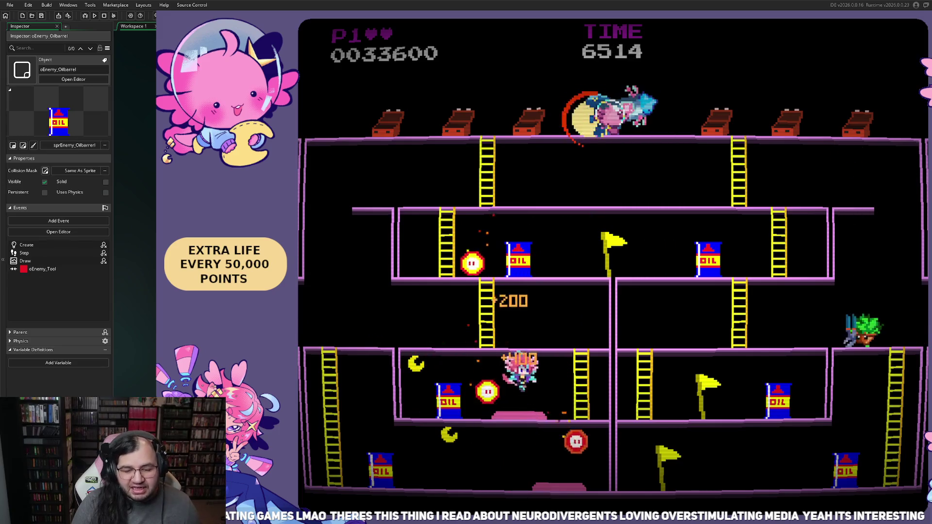
key(Left)
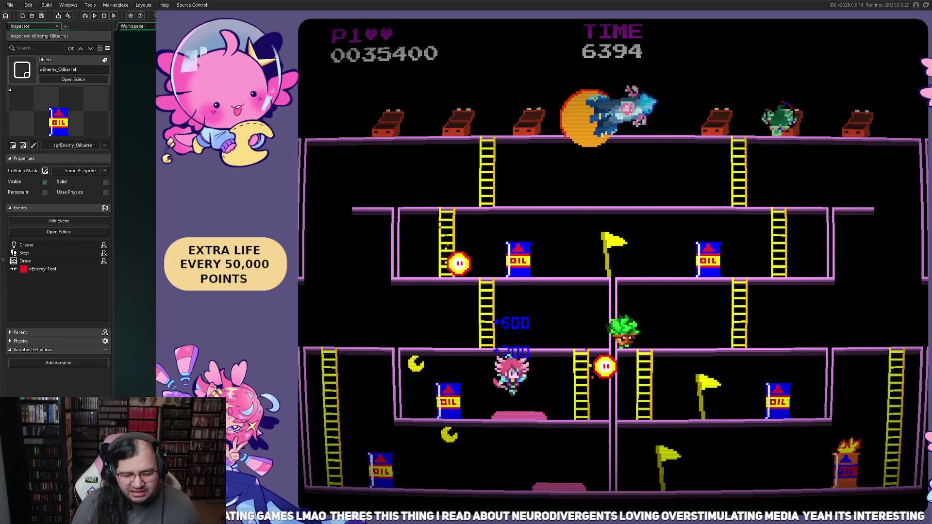
key(Left)
key(space)
key(Right)
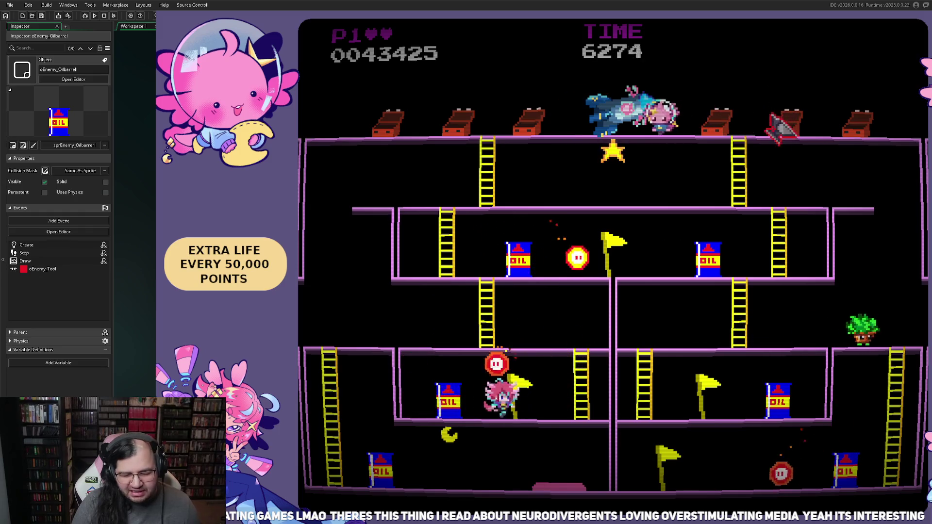
key(Up)
Climb to the top floor to grab the star, then run left and drop off.
key(Left)
key(Up)
key(Left)
key(Up)
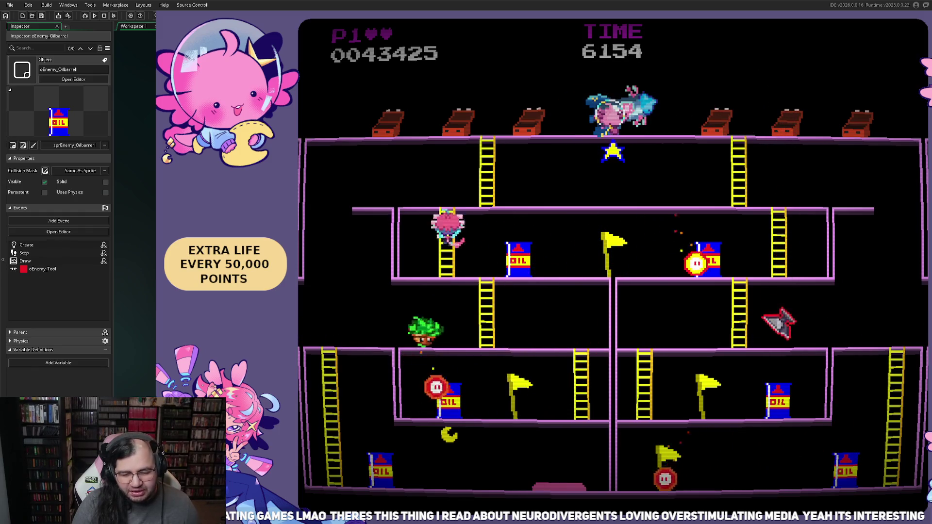
key(Right)
key(Up)
key(Right)
key(Left)
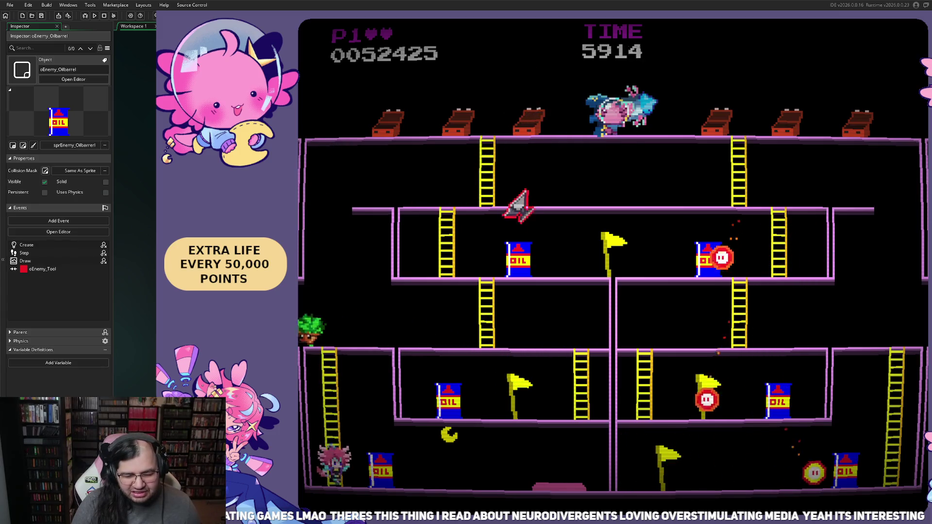
Jump over barrels on the bottom floor while running right, then head left.
key(Right)
key(space)
key(space)
key(Right)
key(space)
Climb through the middle to the second floor and start up the right ladder.
key(space)
key(Left)
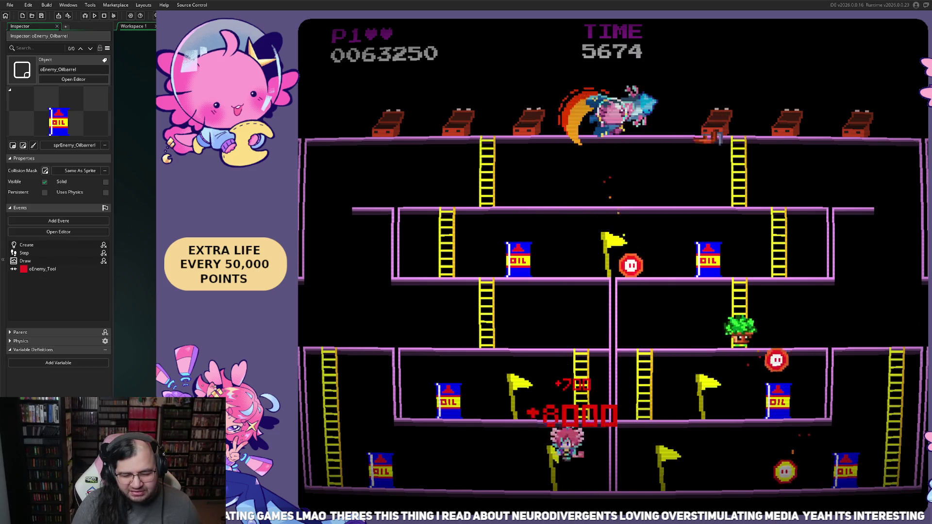
key(Up)
key(Right)
key(Up)
key(Right)
key(space)
key(space)
key(Up)
Run along the second floor, climb to the top floor, and move away from the top-right spot.
key(Left)
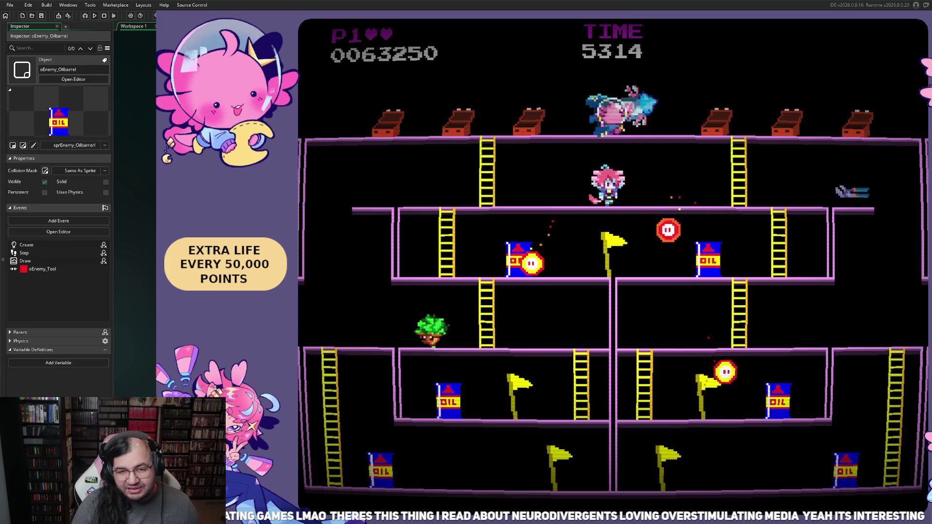
key(Right)
key(Up)
key(Right)
key(Left)
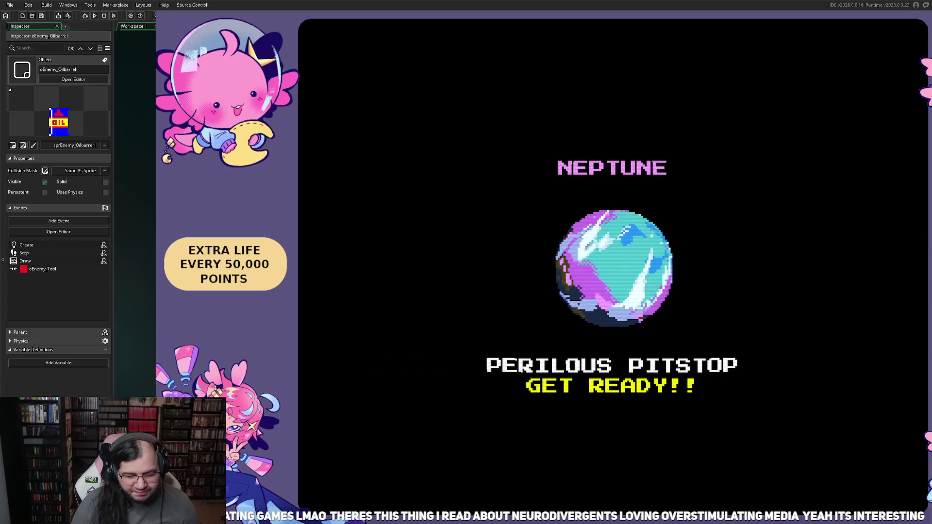
Quit to the title screen, begin Uranus 'Glacier Geysers', and run along its bottom floor.
key(Escape)
key(Return)
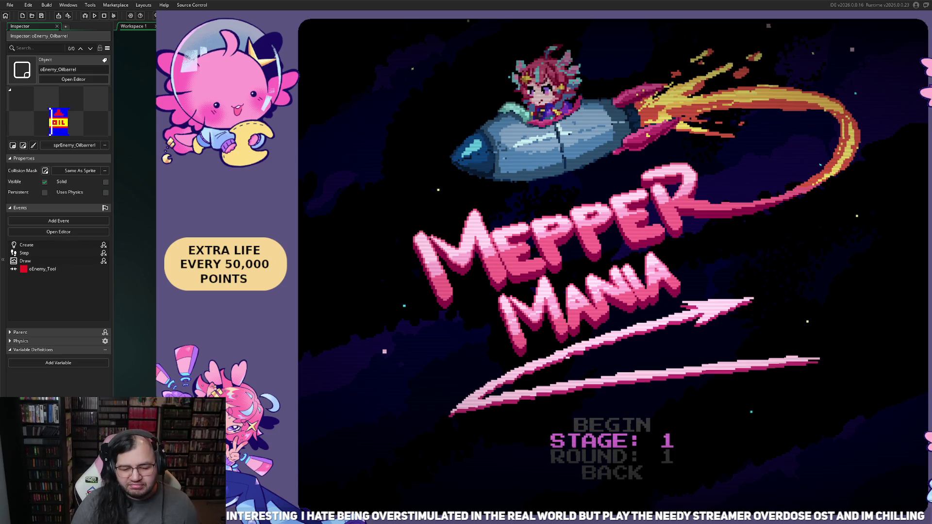
key(Up)
key(Return)
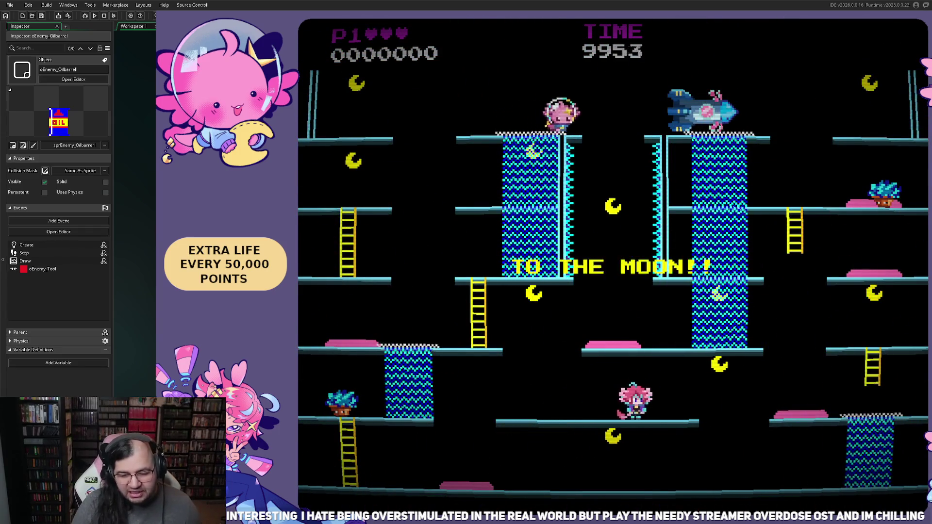
key(Left)
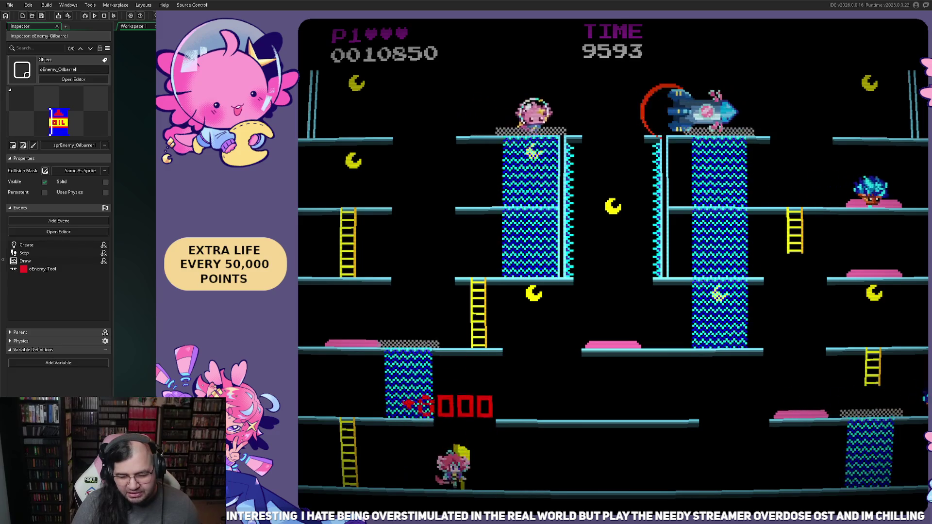
key(Right)
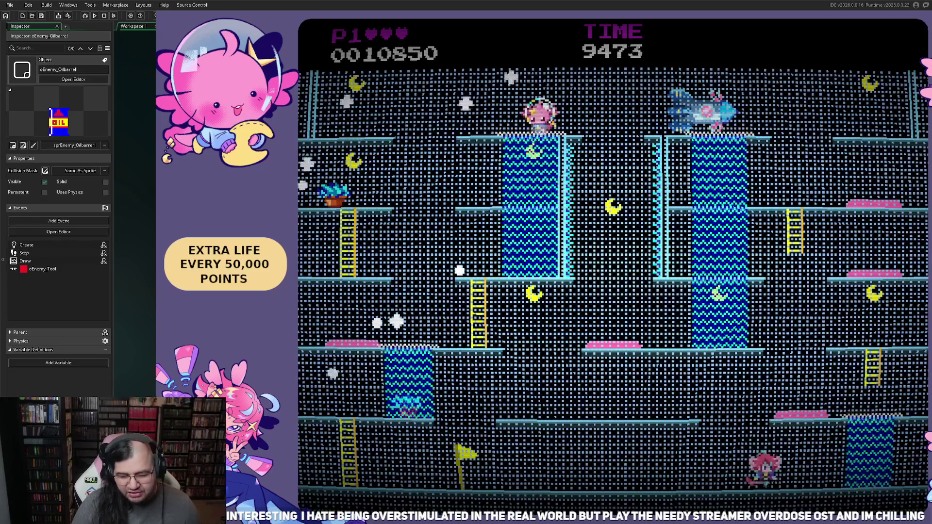